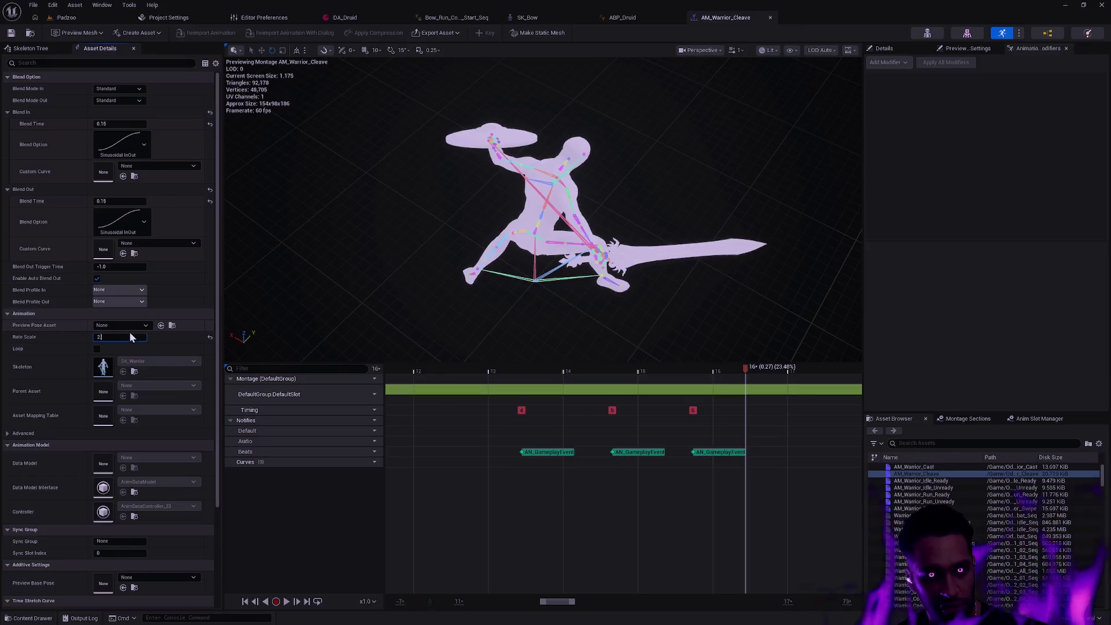
Save AM_Warrior_Cleave, then start a Play-In-Editor session of the Padzoo level.
click(10, 34)
click(90, 19)
click(237, 33)
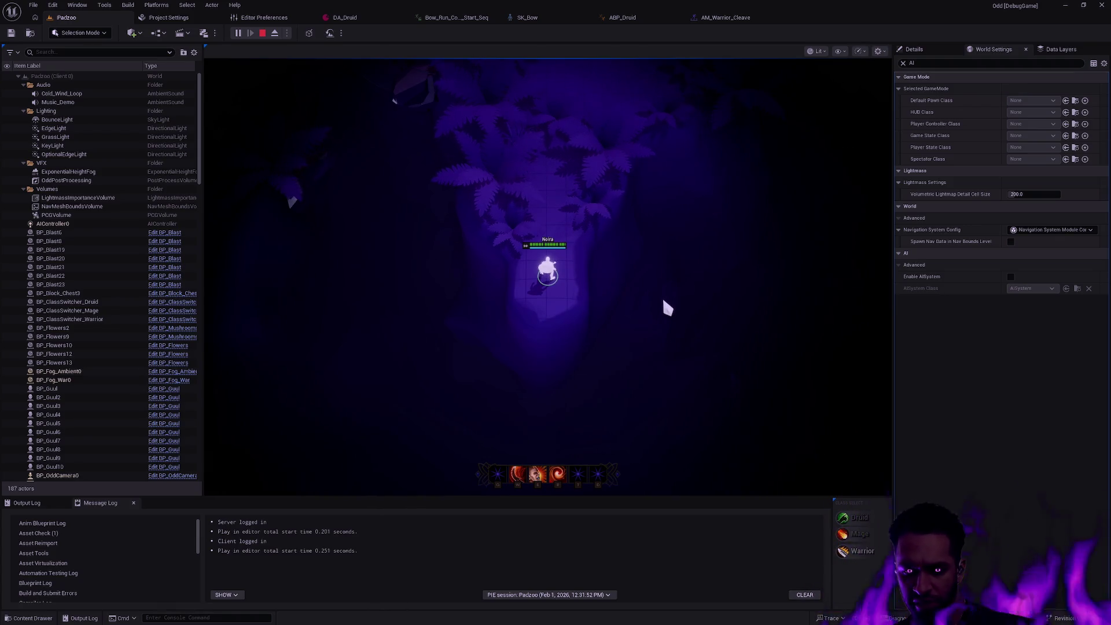
Toggle the game view fullscreen with F11, stop the session, and bring up Open Asset search.
key(F11)
key(F11)
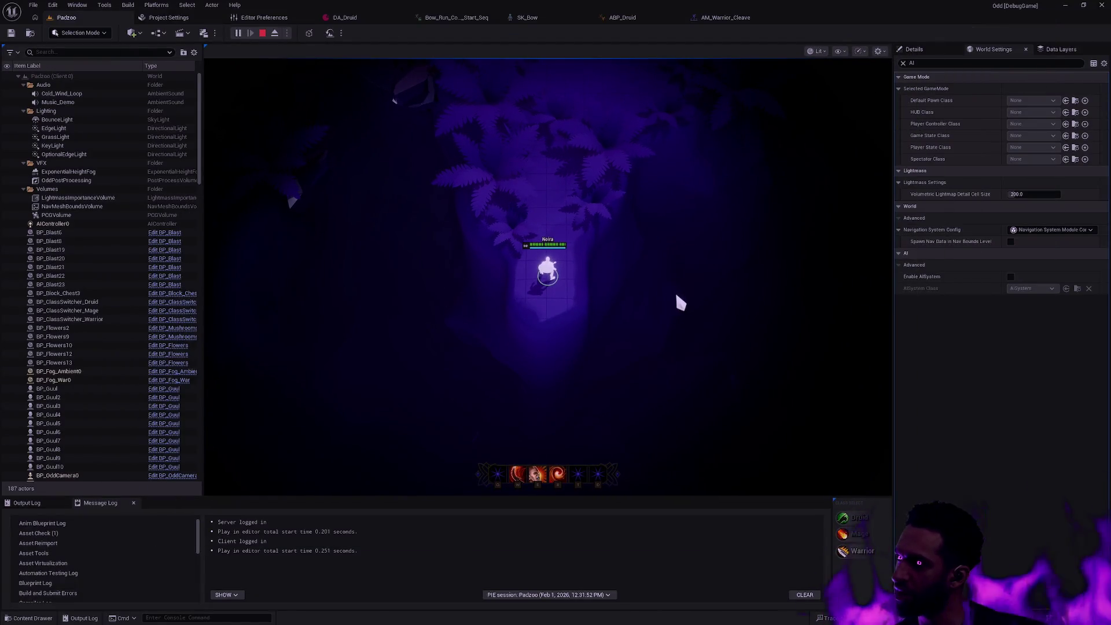
key(F11)
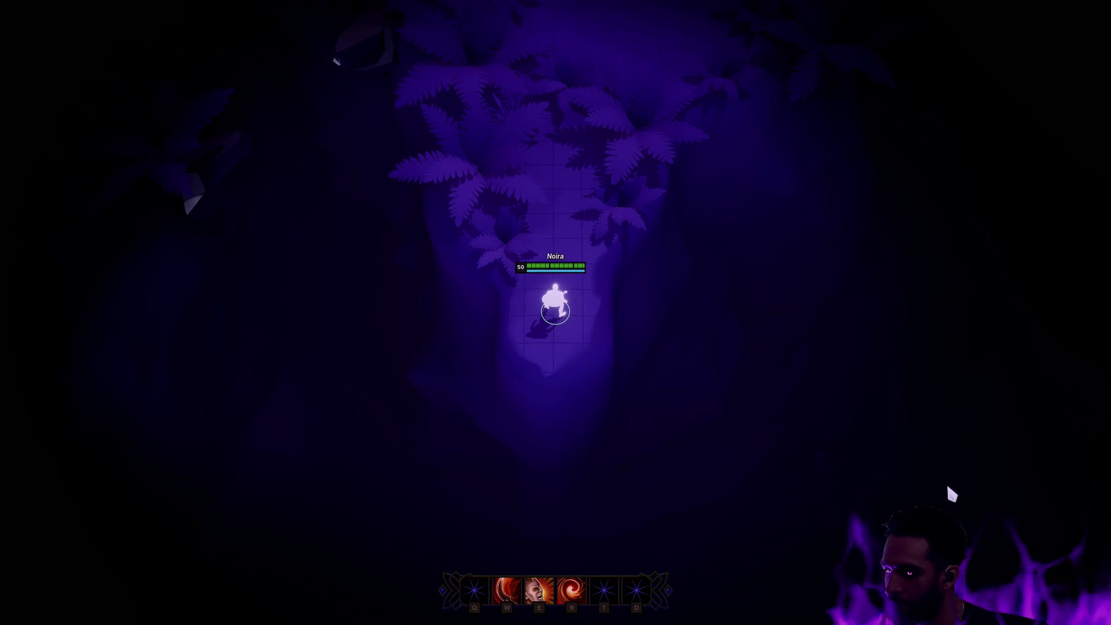
key(Escape)
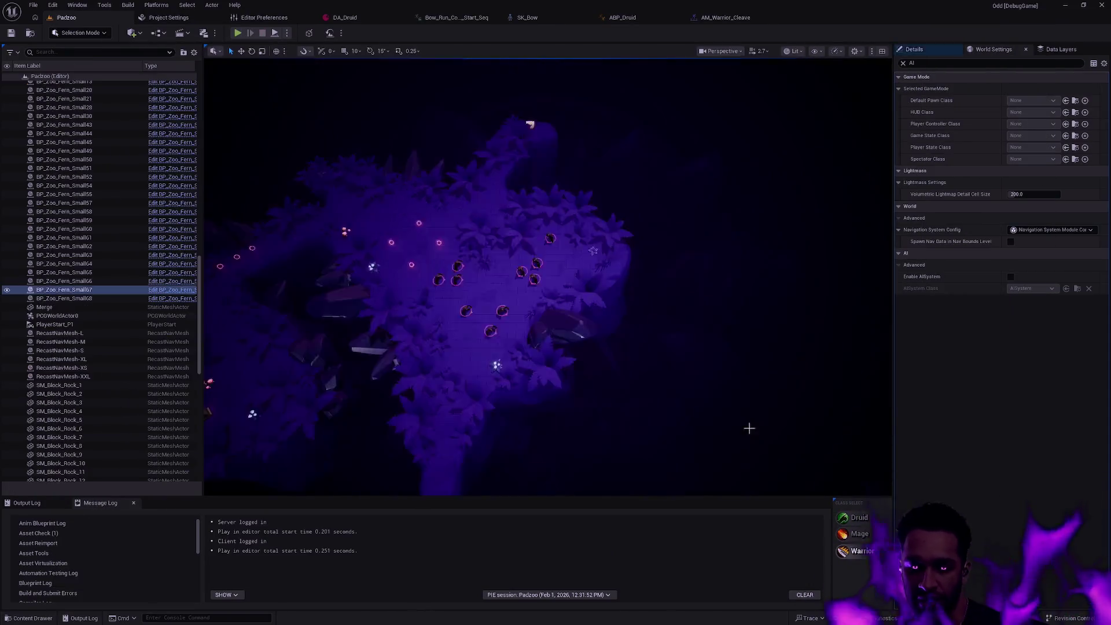
key(ctrl+p)
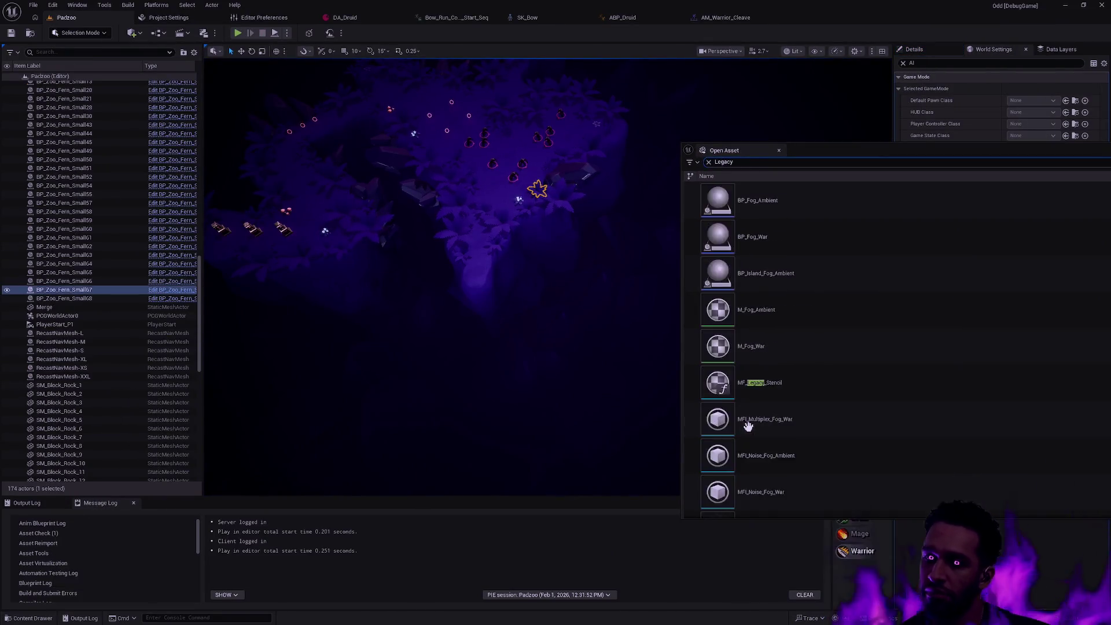
Open the W_HUD_Legacy widget from the Legacy search results.
scroll(833, 335, down, 1)
scroll(834, 335, down, 5)
click(798, 502)
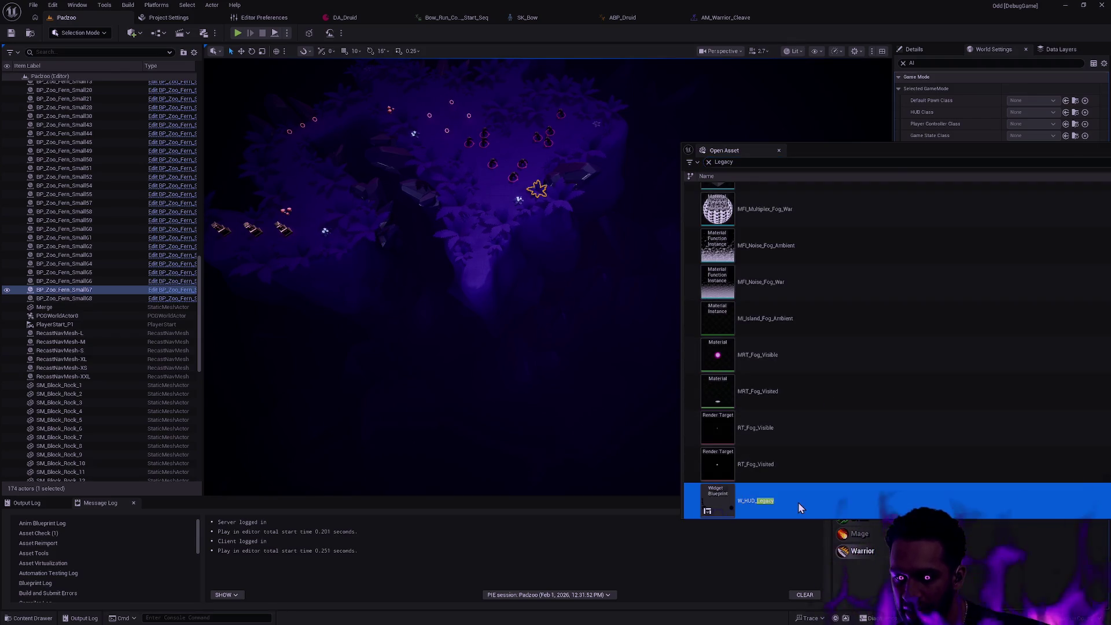
double_click(798, 502)
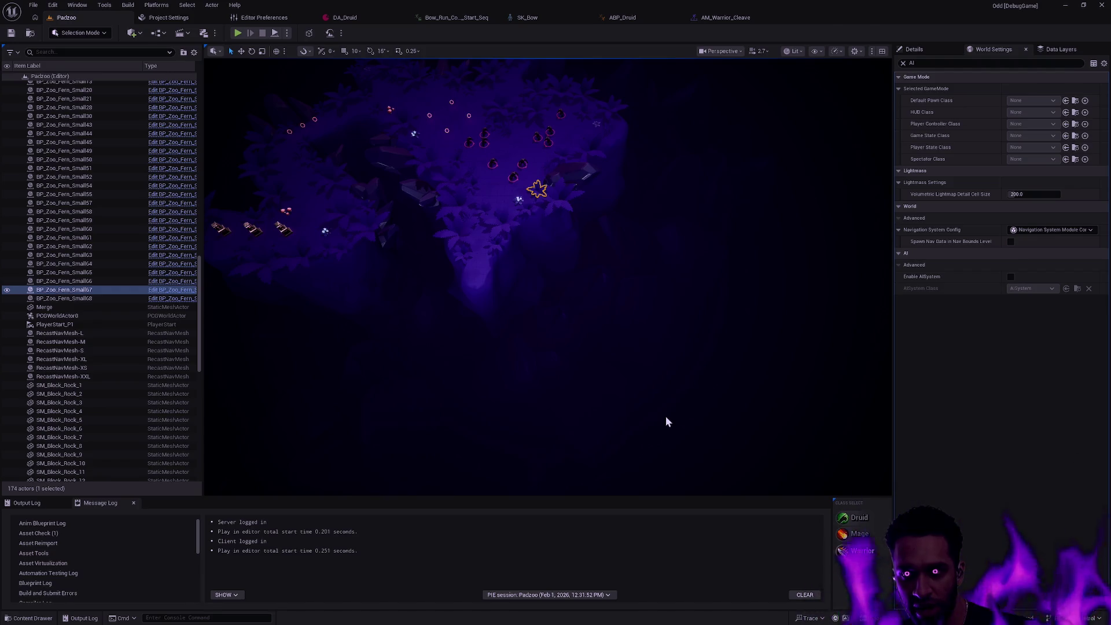
Inspect the Filigree_C2 image in the HUD designer, selecting and deselecting it.
scroll(589, 474, up, 5)
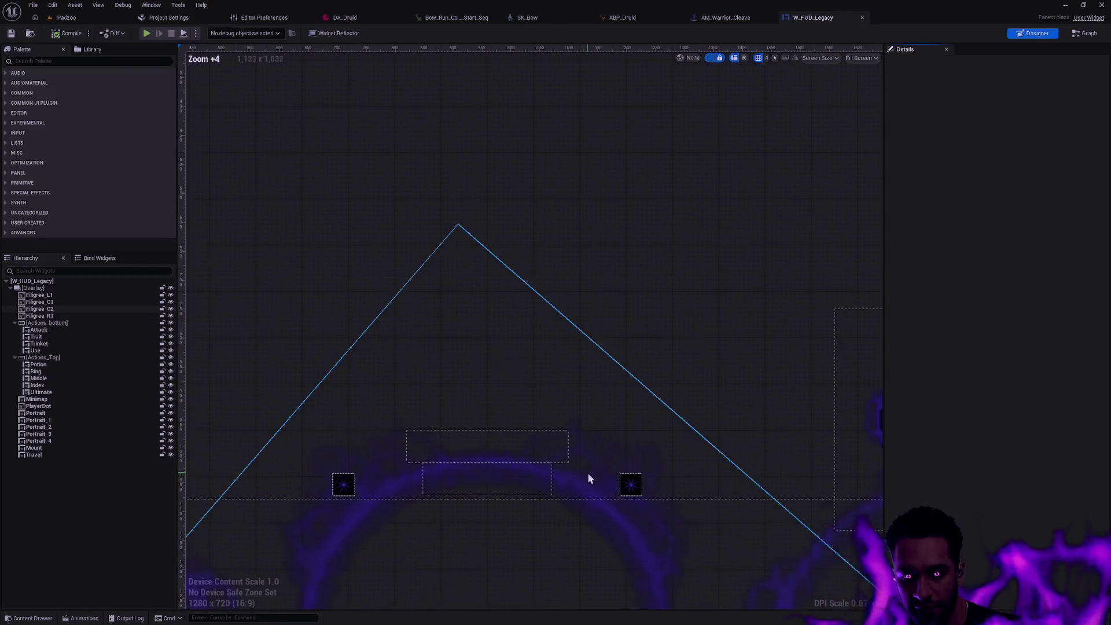
click(443, 460)
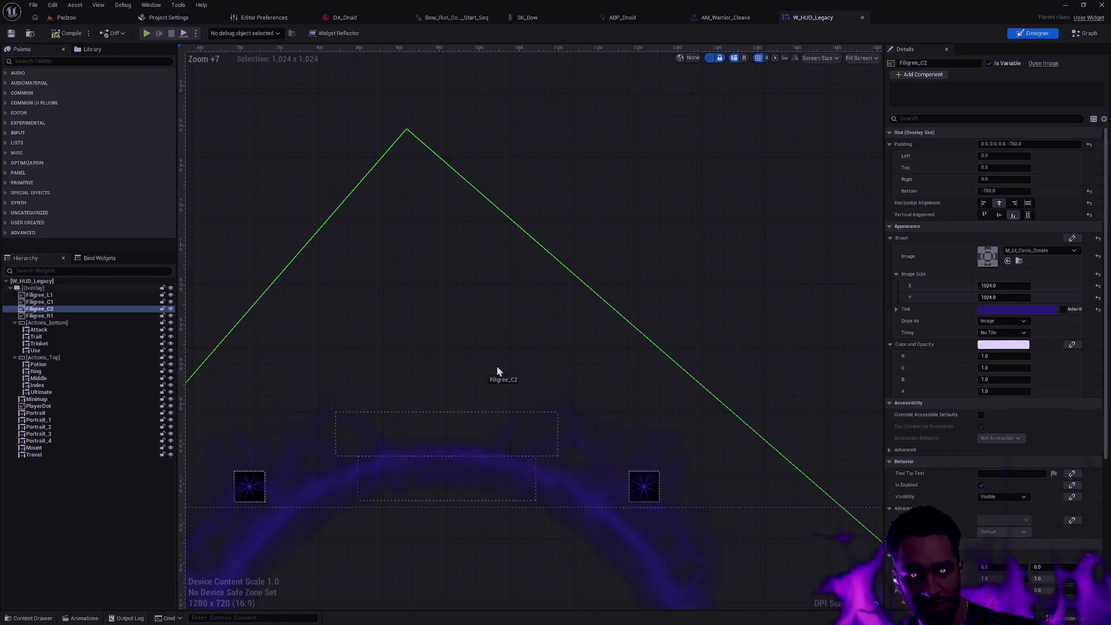
click(762, 554)
scroll(673, 435, down, 8)
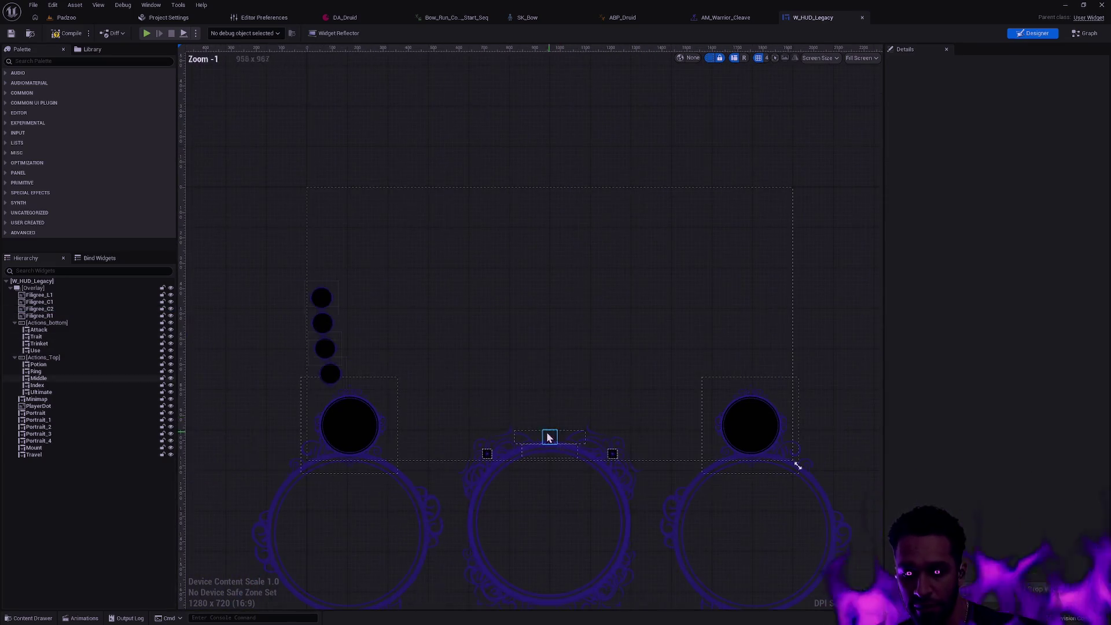
scroll(429, 409, up, 7)
click(355, 409)
scroll(607, 383, down, 2)
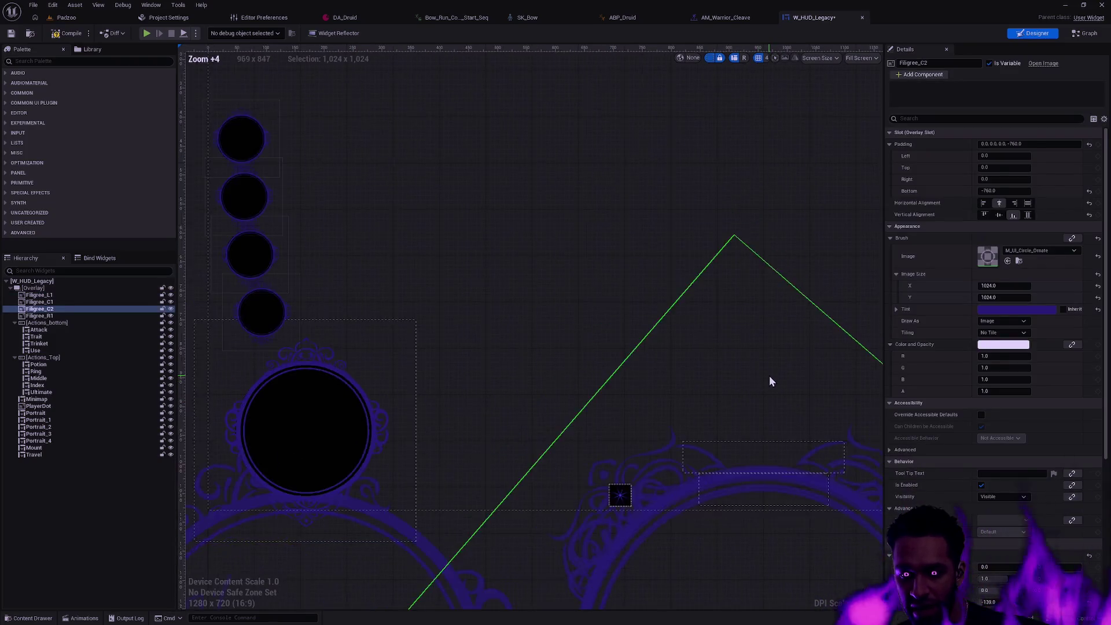
scroll(770, 376, down, 3)
click(392, 344)
Pan and zoom the designer to view the circle column and the whole HUD layout.
mouse_move(721, 374)
mouse_down()
mouse_move(434, 364)
mouse_move(789, 437)
mouse_up()
scroll(495, 355, up, 3)
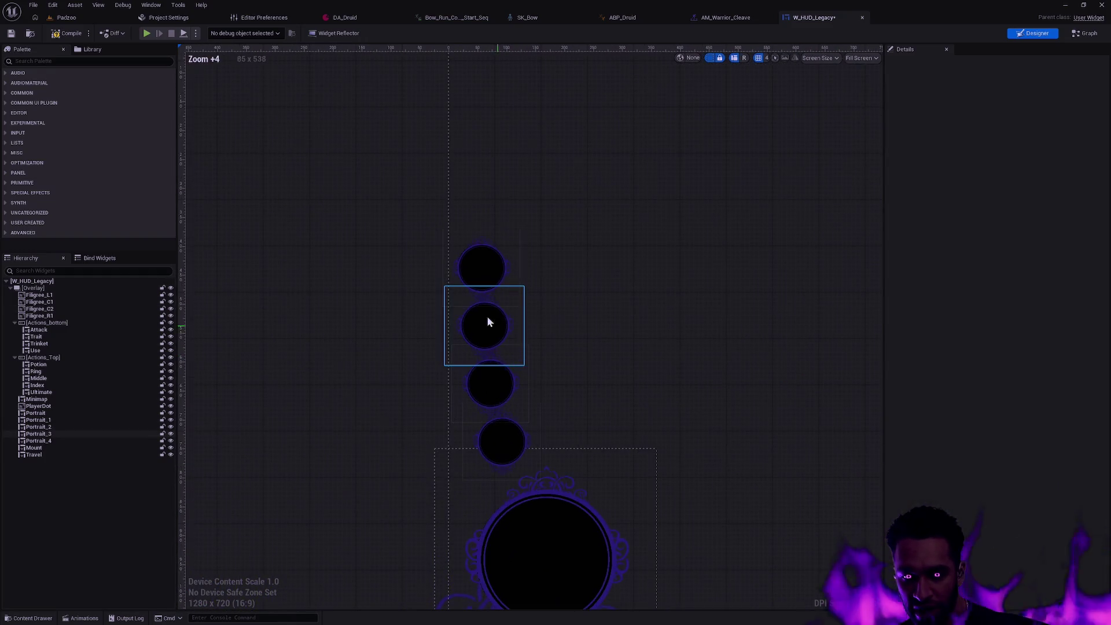
scroll(739, 367, down, 3)
scroll(808, 373, down, 2)
drag(809, 372, 514, 337)
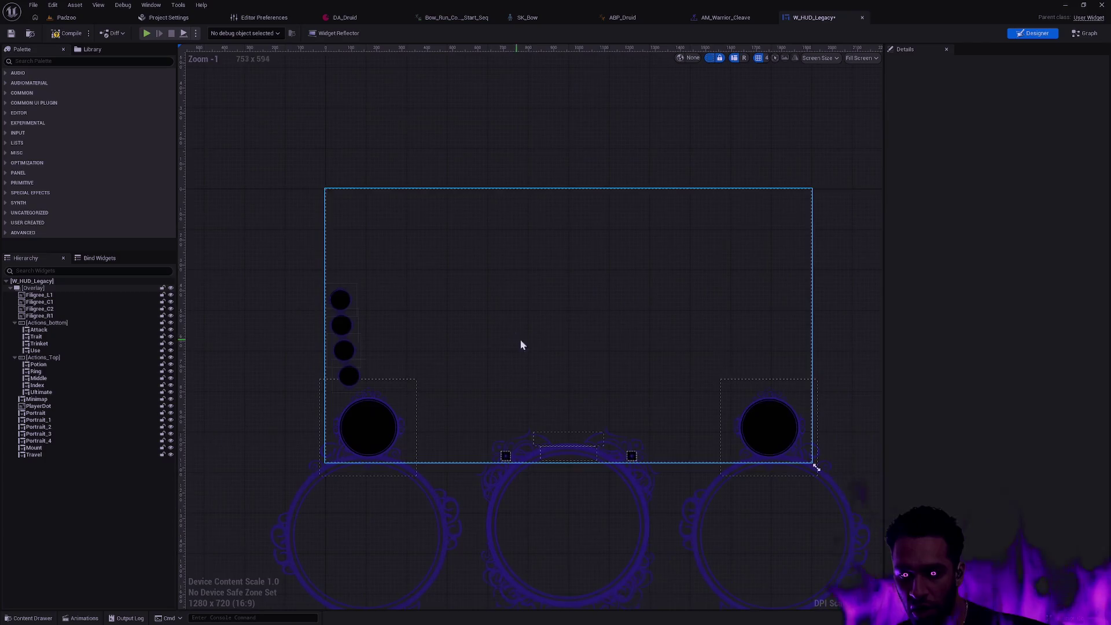
mouse_move(652, 323)
mouse_down()
mouse_move(662, 430)
mouse_move(668, 338)
mouse_up()
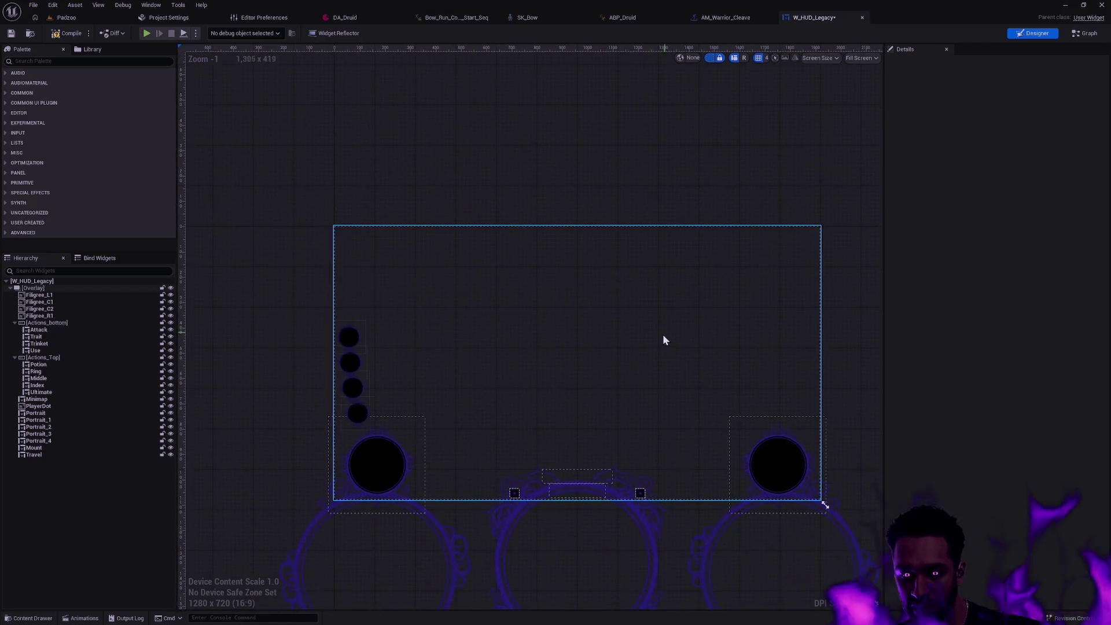
scroll(663, 346, up, 2)
scroll(664, 347, down, 1)
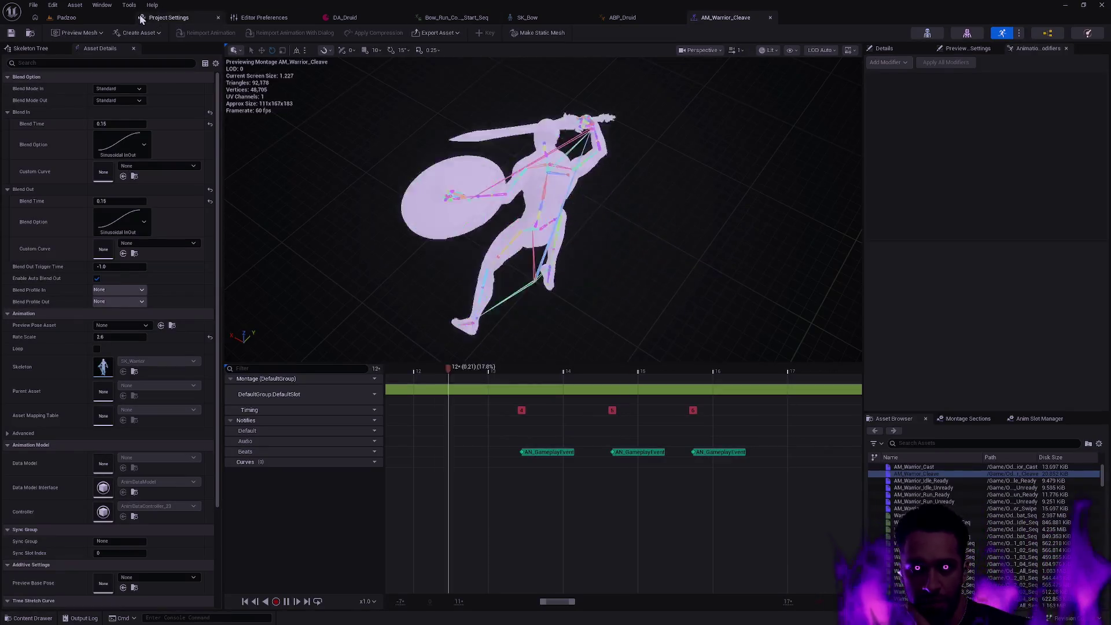
Pause the montage preview and return to the Padzoo level.
key(space)
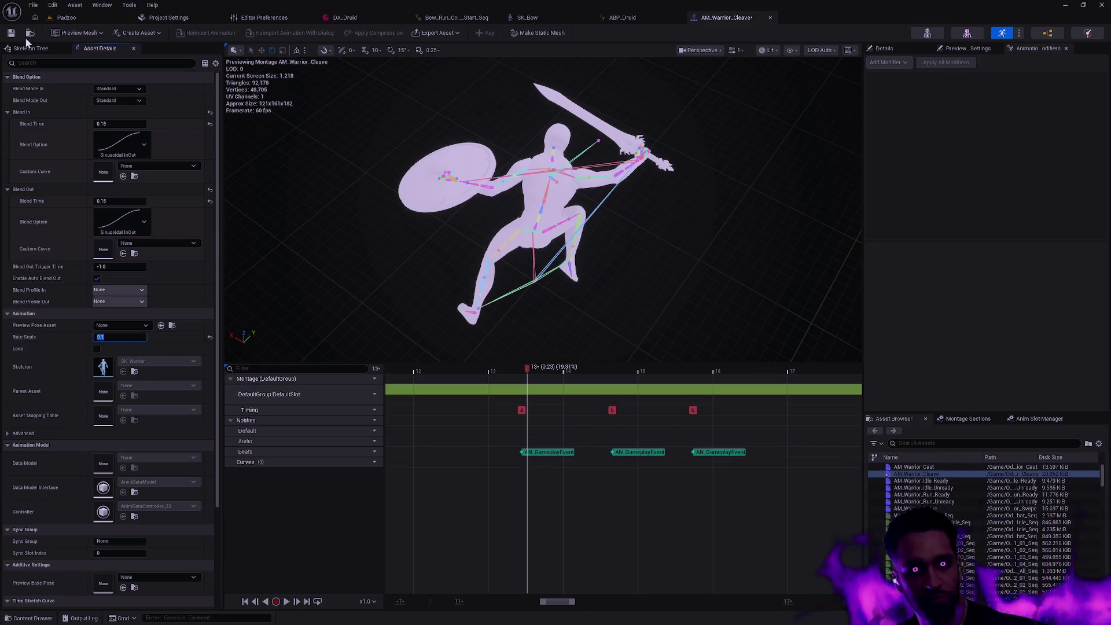
click(66, 18)
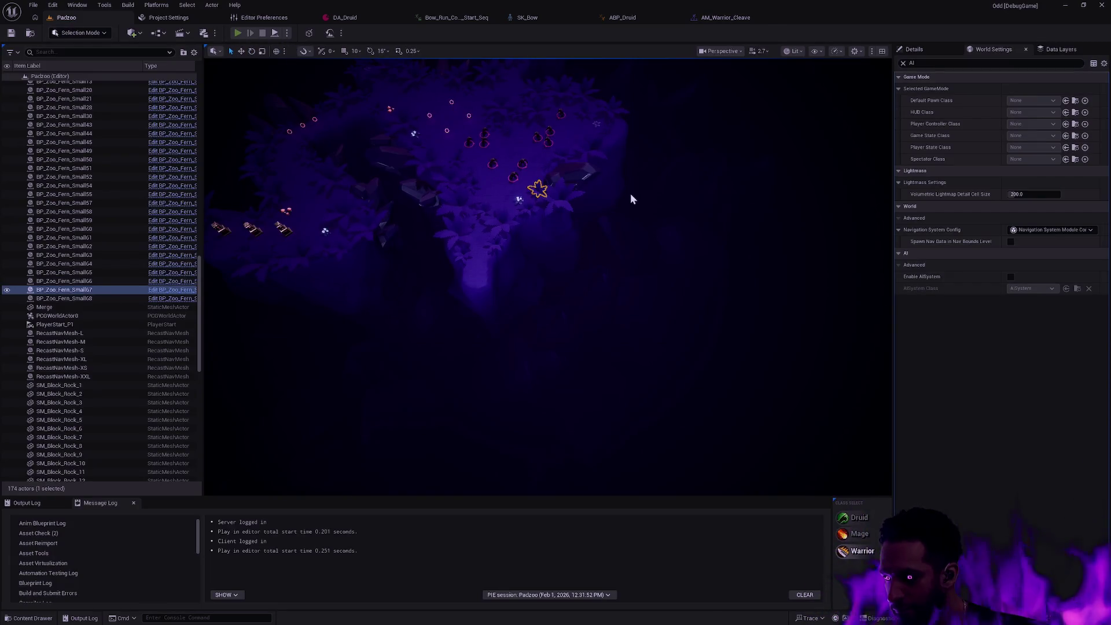
key(alt+p)
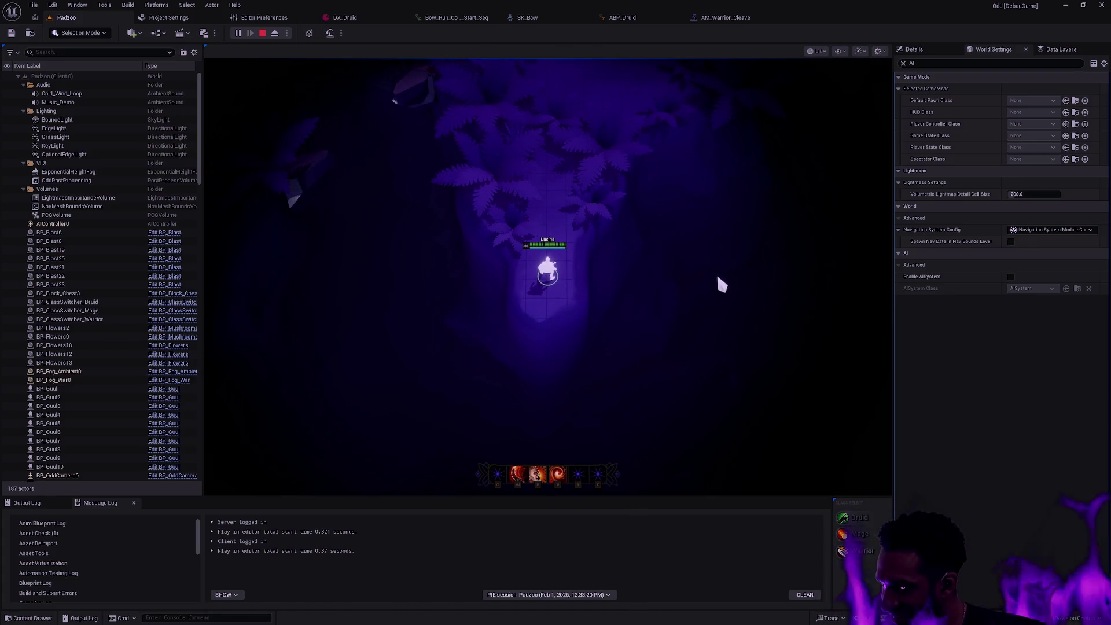
click(657, 144)
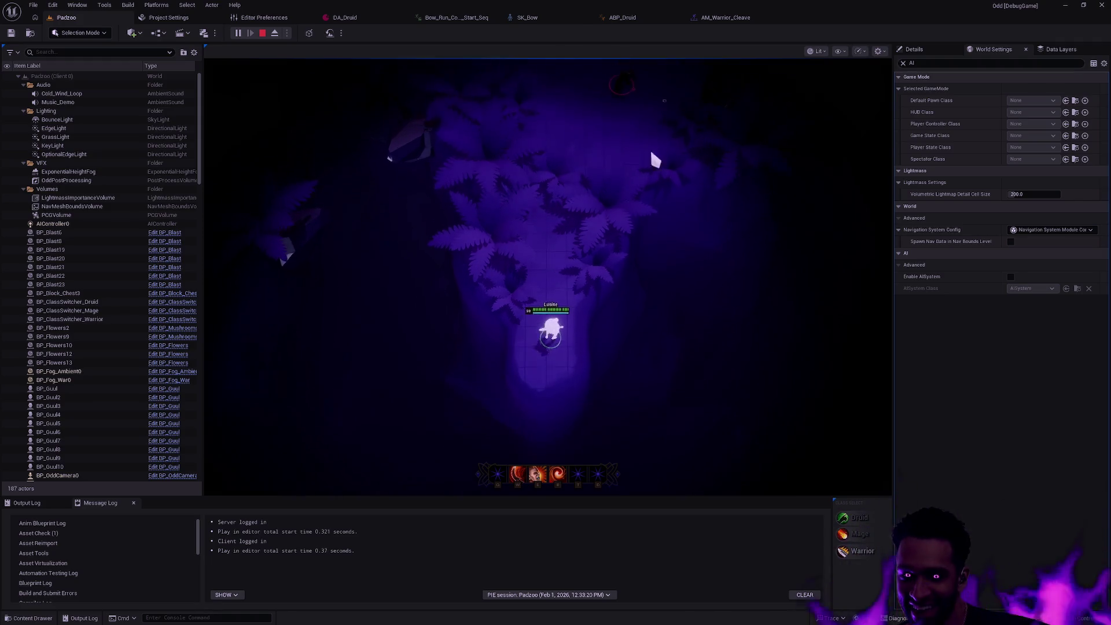
key(F11)
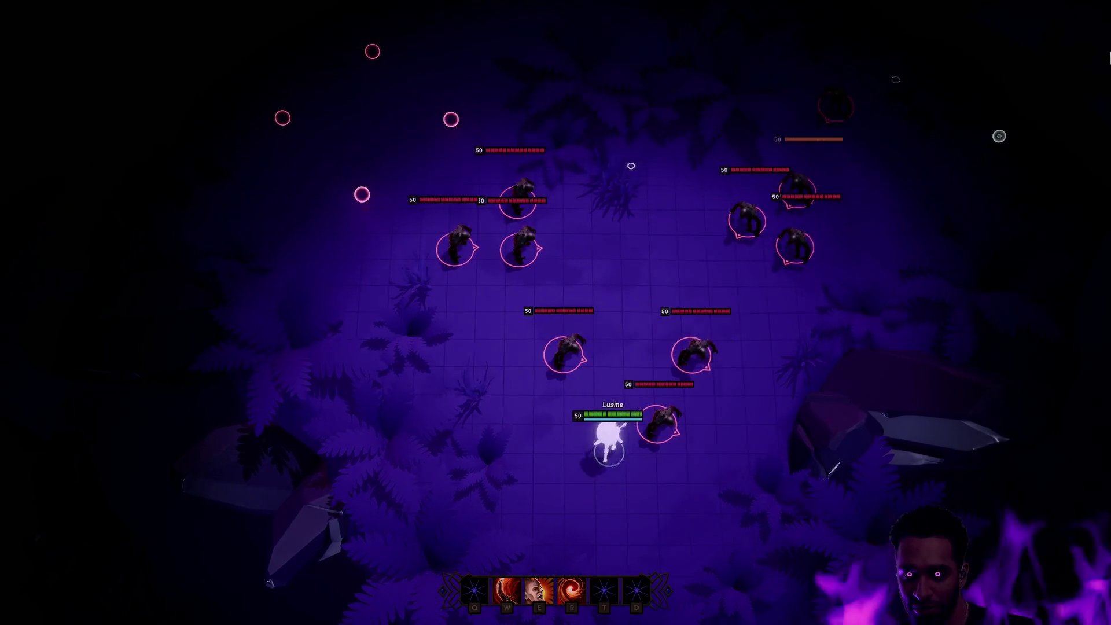
click(596, 237)
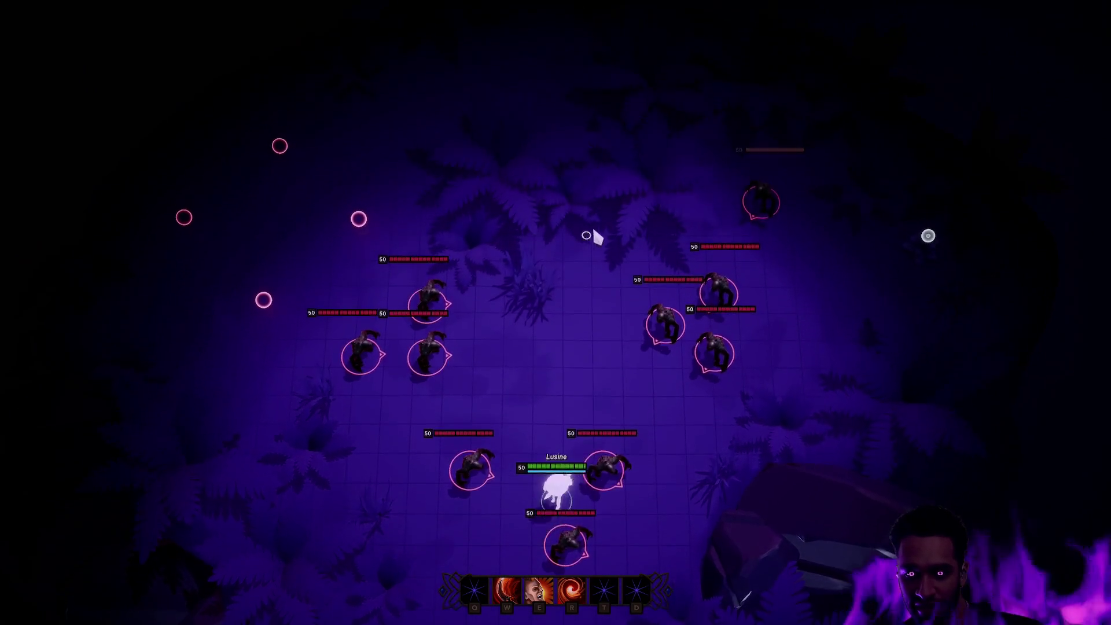
click(426, 347)
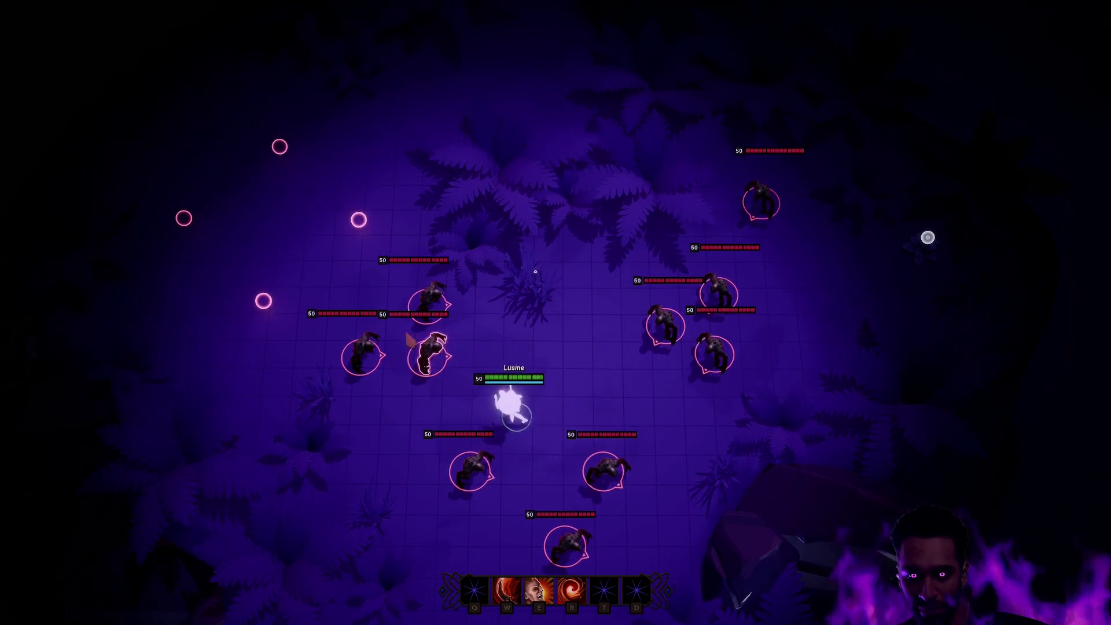
click(380, 320)
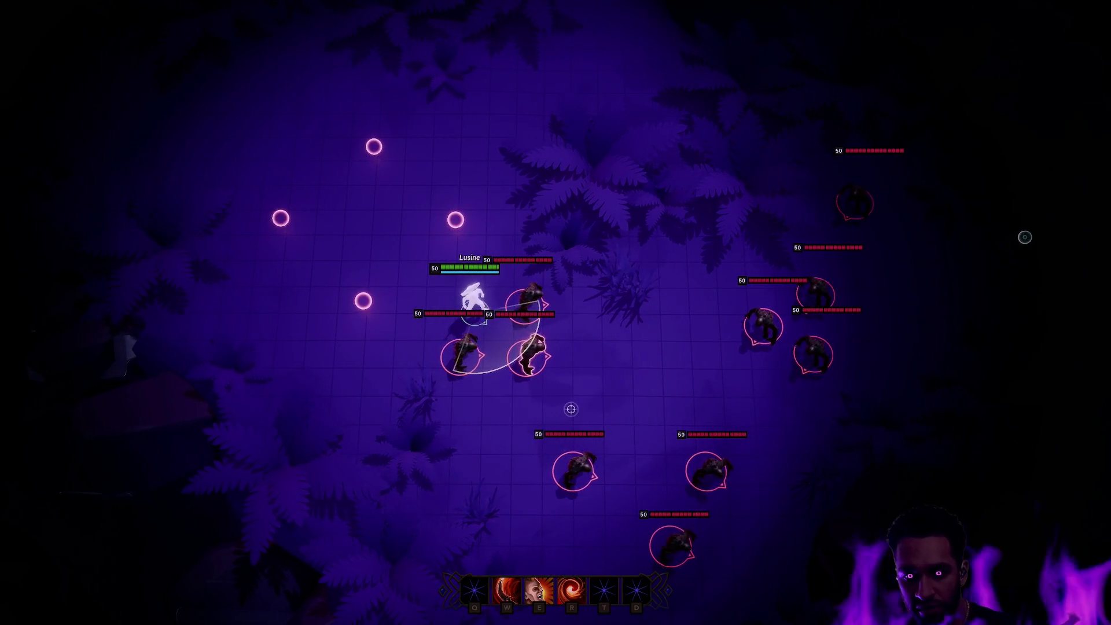
key(w)
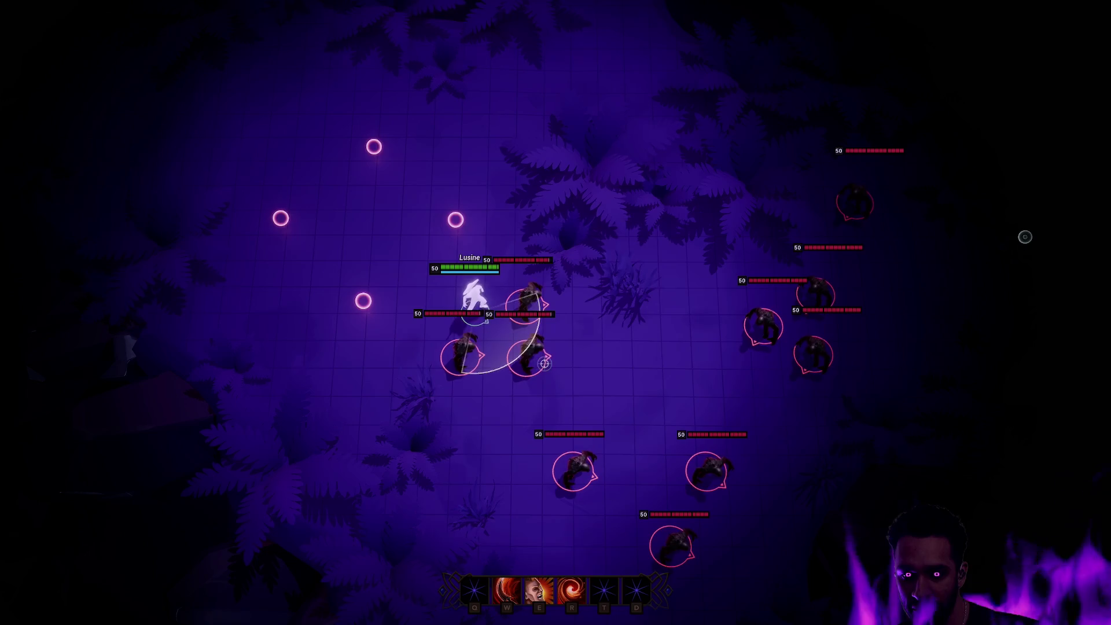
key(w)
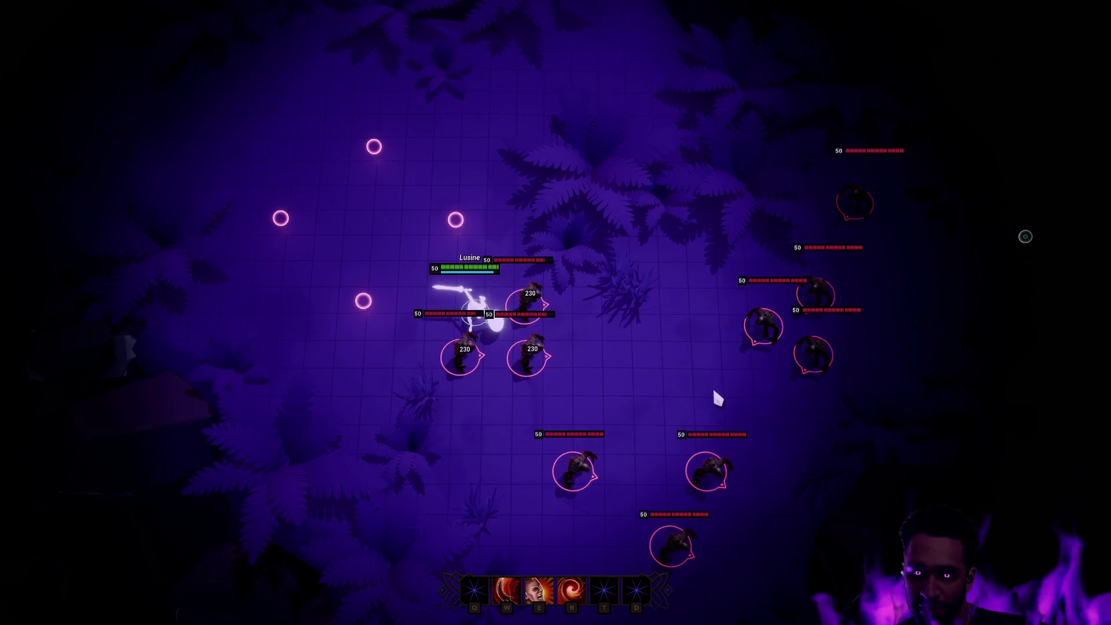
key(F11)
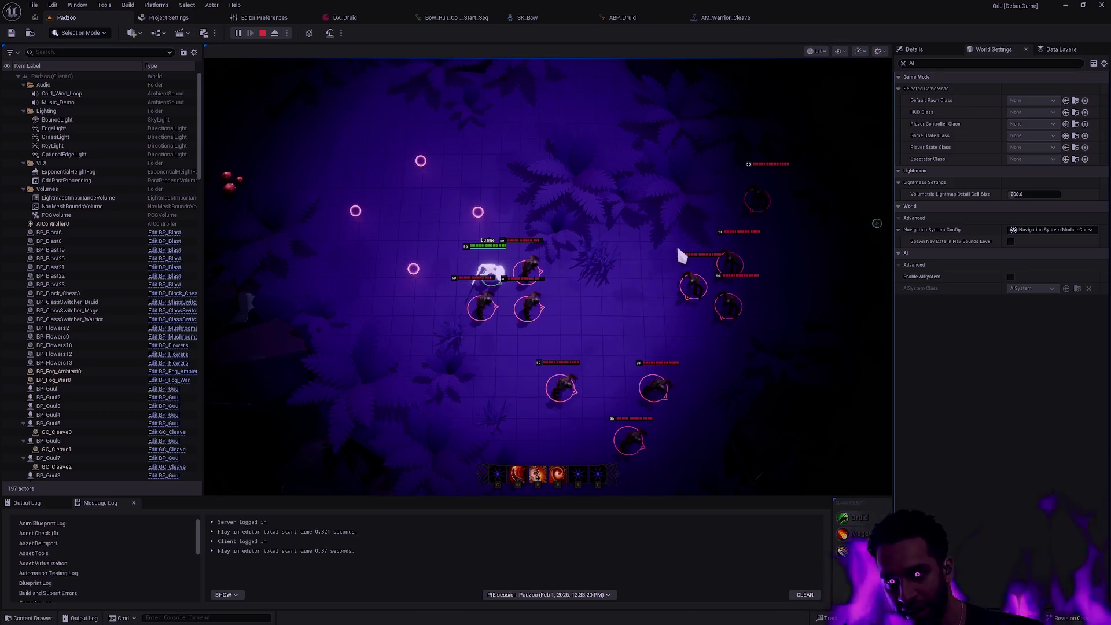
key(Escape)
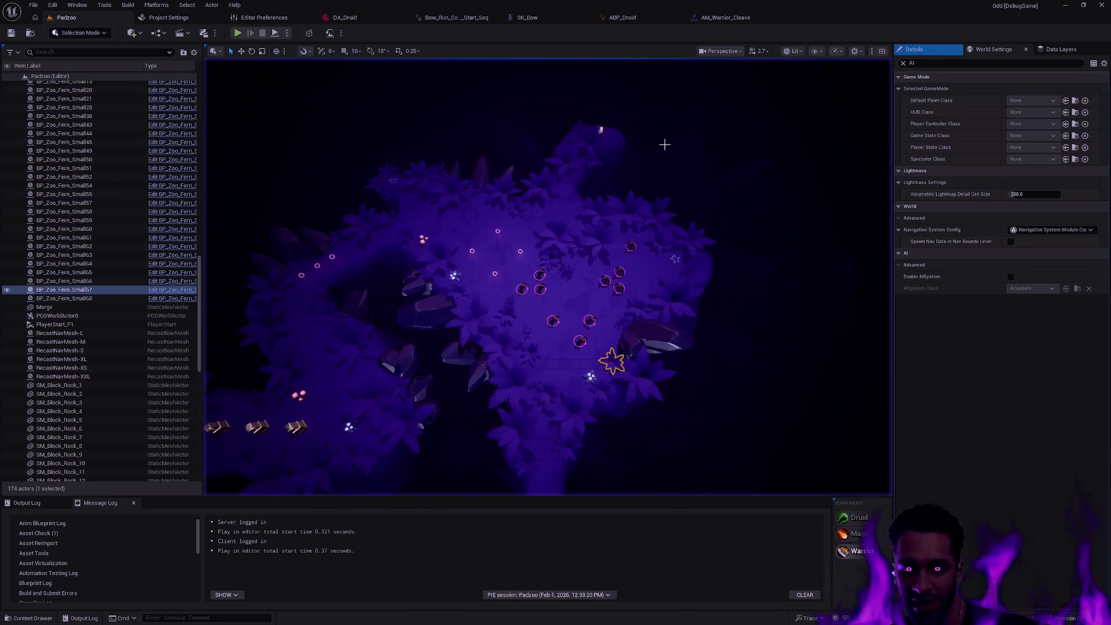
Run and stop a quick Padzoo play session, briefly checking Rider before returning to Unreal.
click(721, 17)
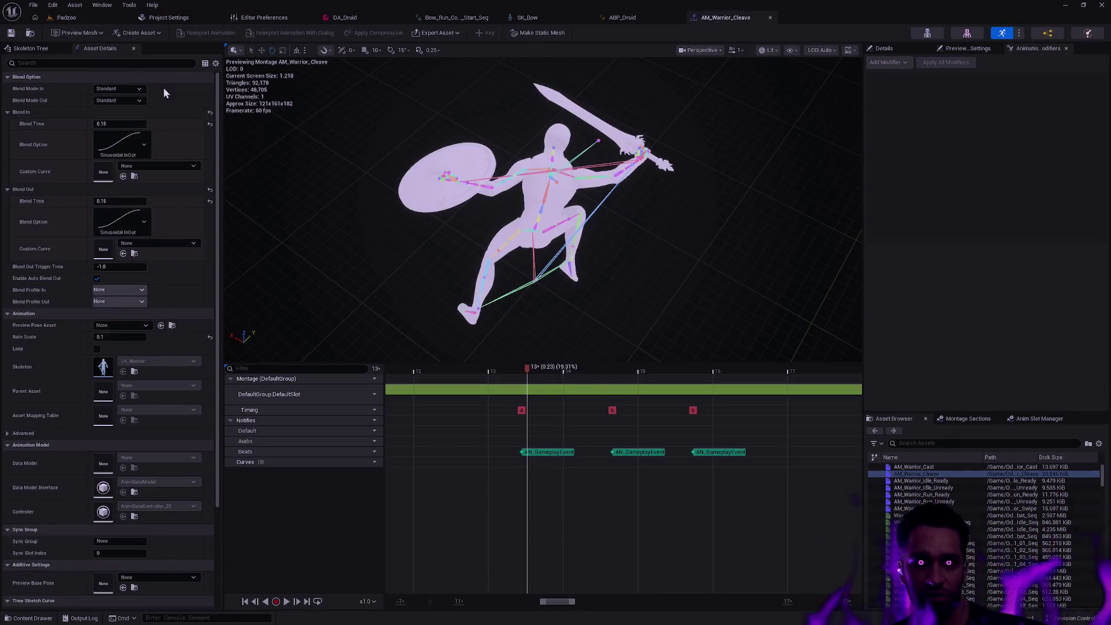
click(68, 16)
key(alt+p)
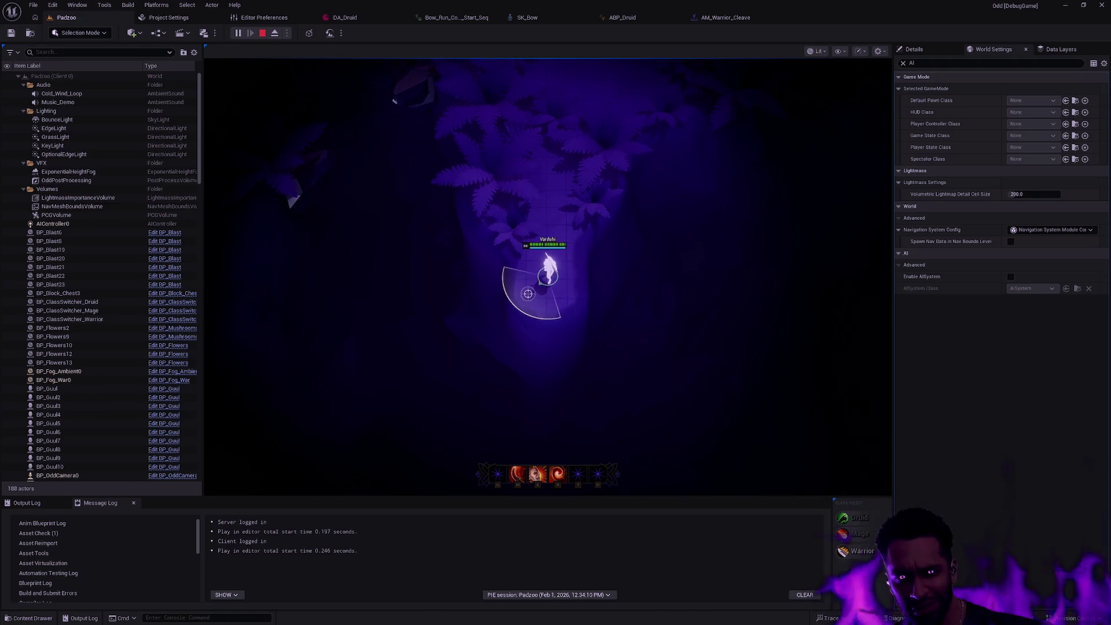
key(Escape)
key(alt+Tab)
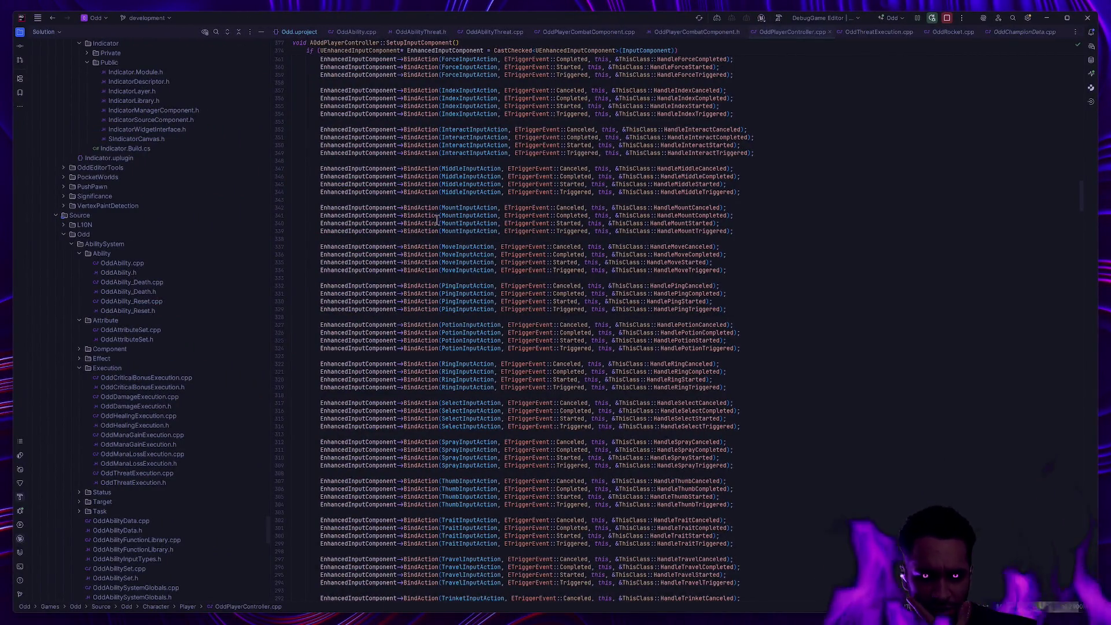
key(alt+Tab)
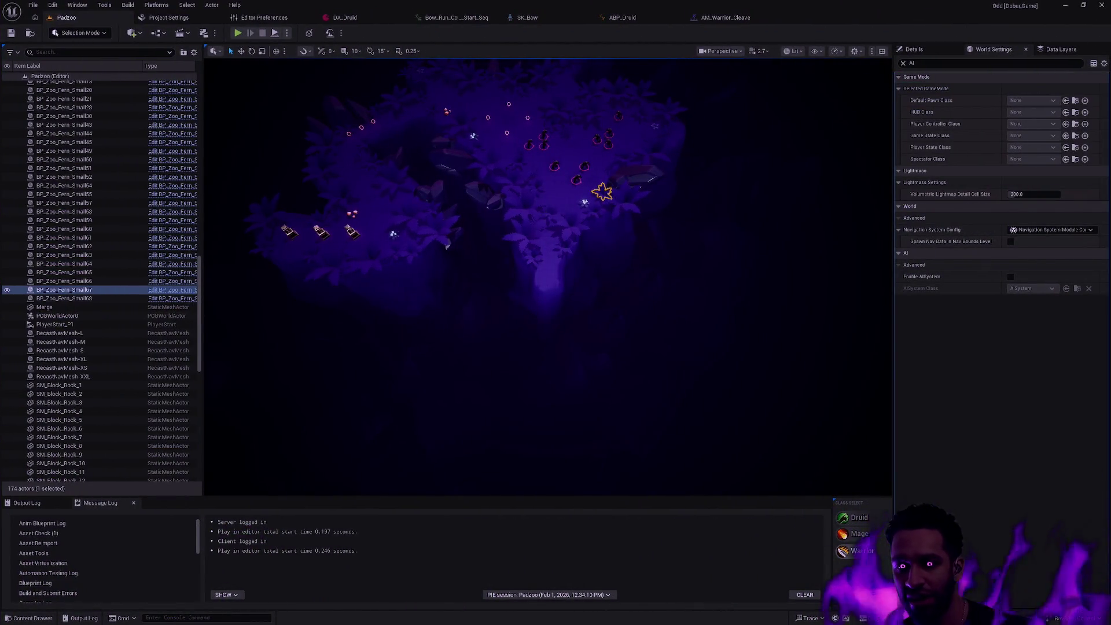
Playtest Padzoo moving the character with S, D, W and A, then return to AM_Warrior_Cleave.
click(436, 89)
key(alt+p)
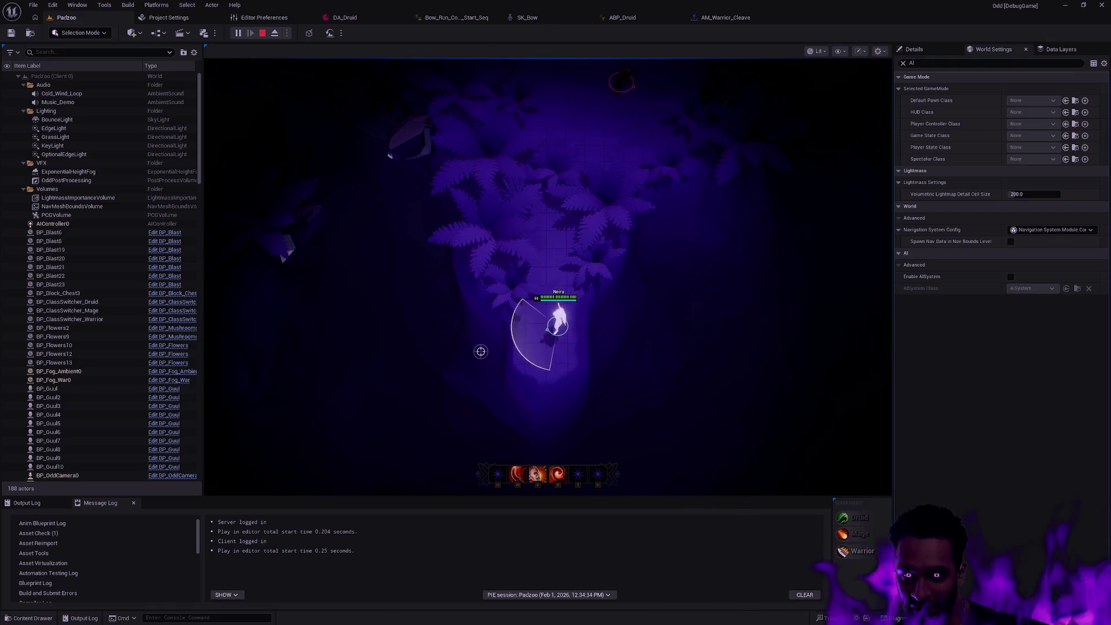
key(s)
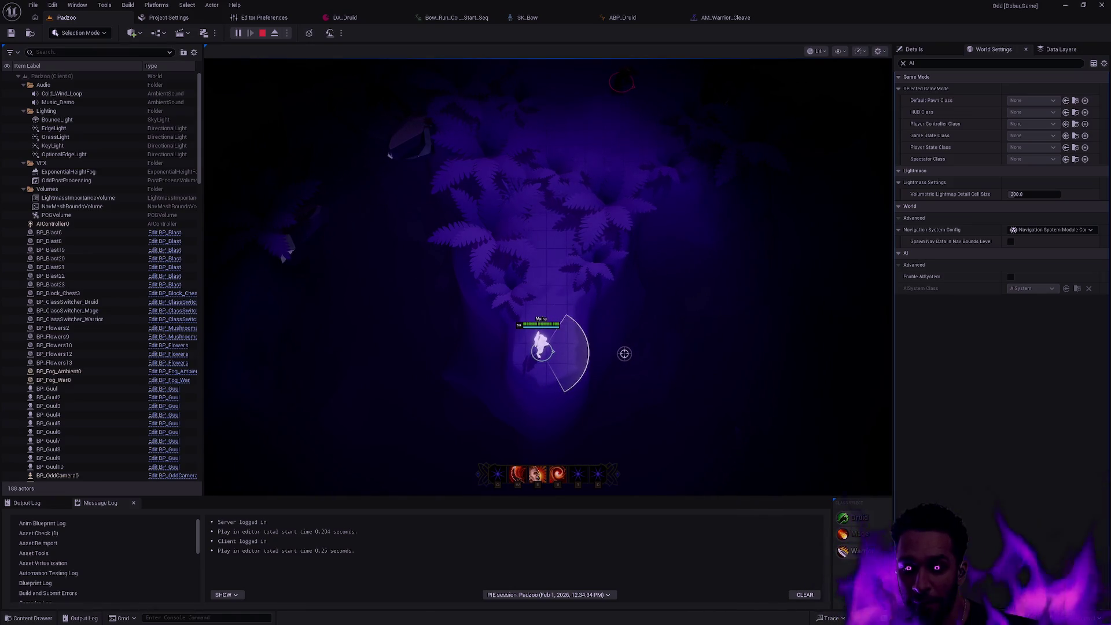
key(d)
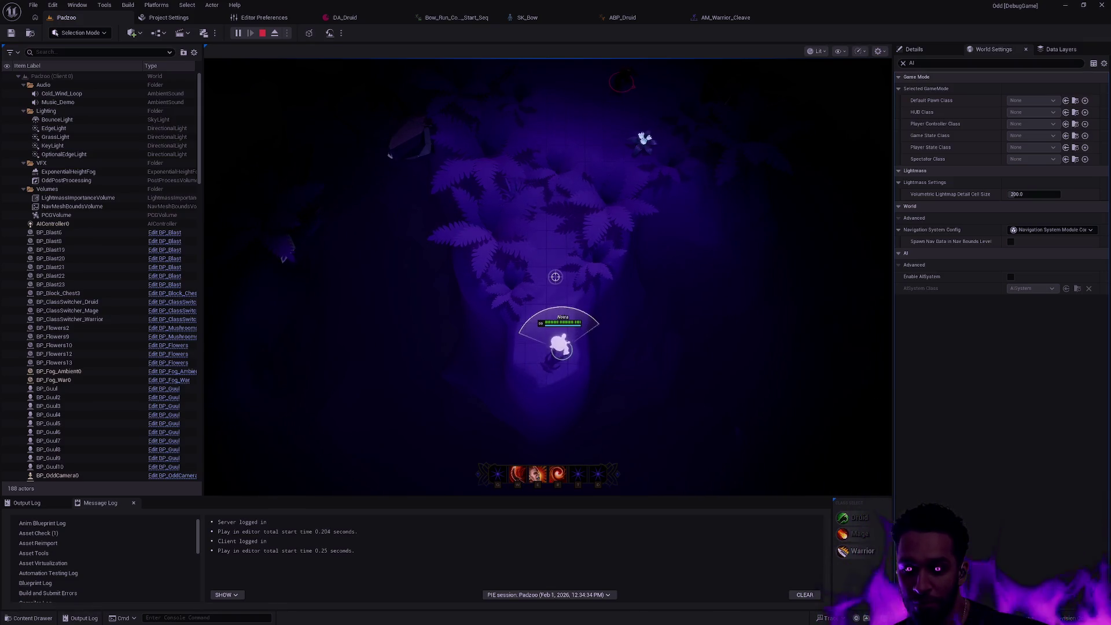
key(w)
key(a)
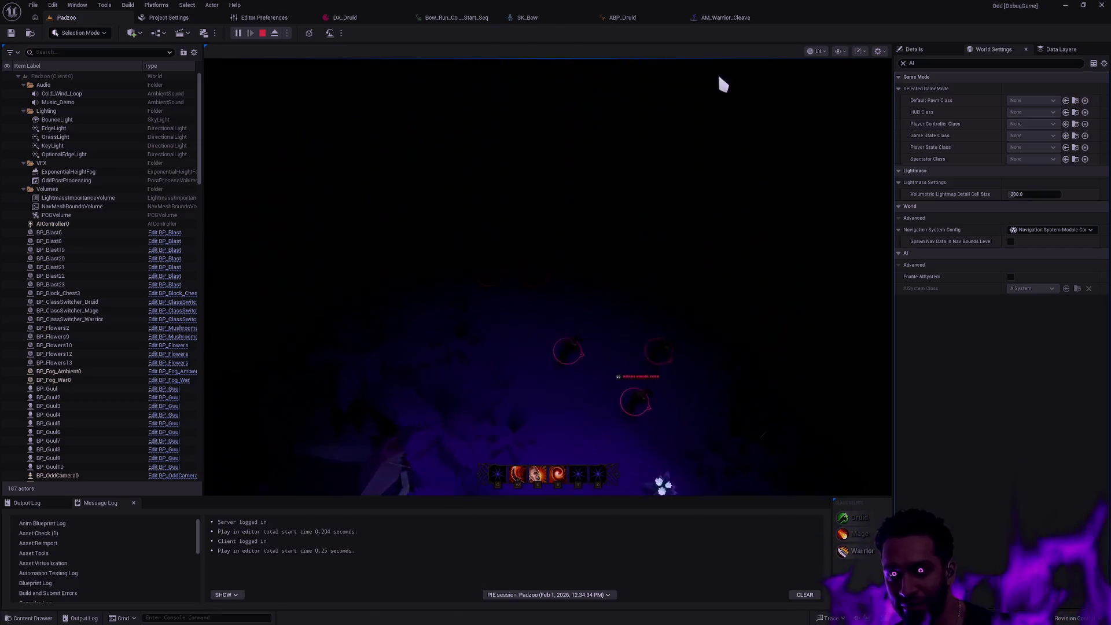
key(Escape)
click(723, 18)
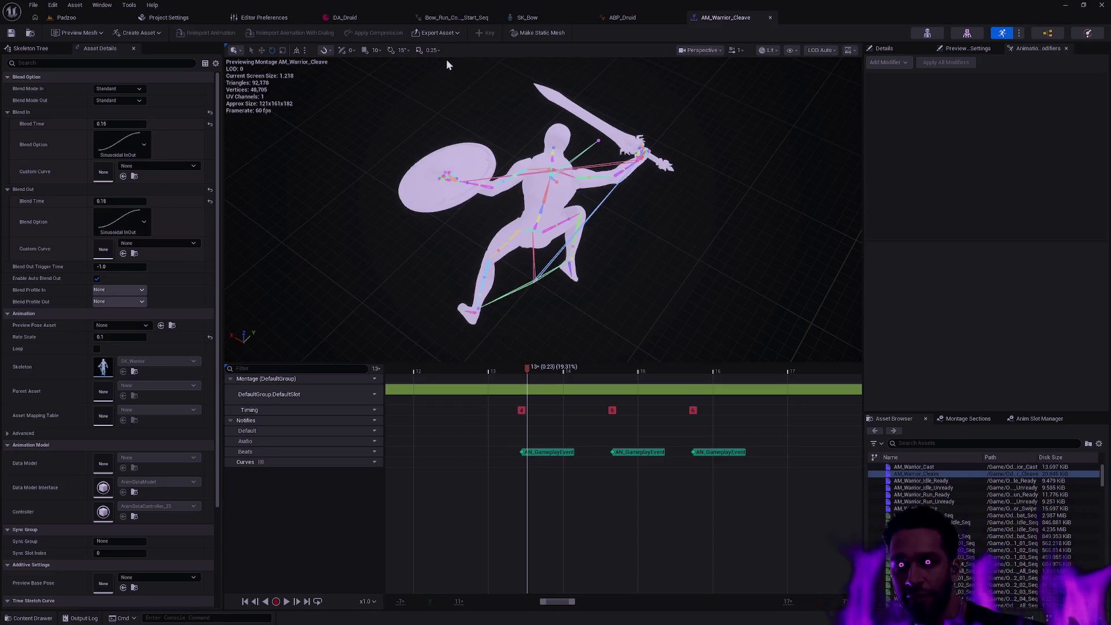
Open BP_Cleave through the Ctrl+P search and select its OddRingSection_01 component.
key(ctrl+p)
text(BP_Cleave)
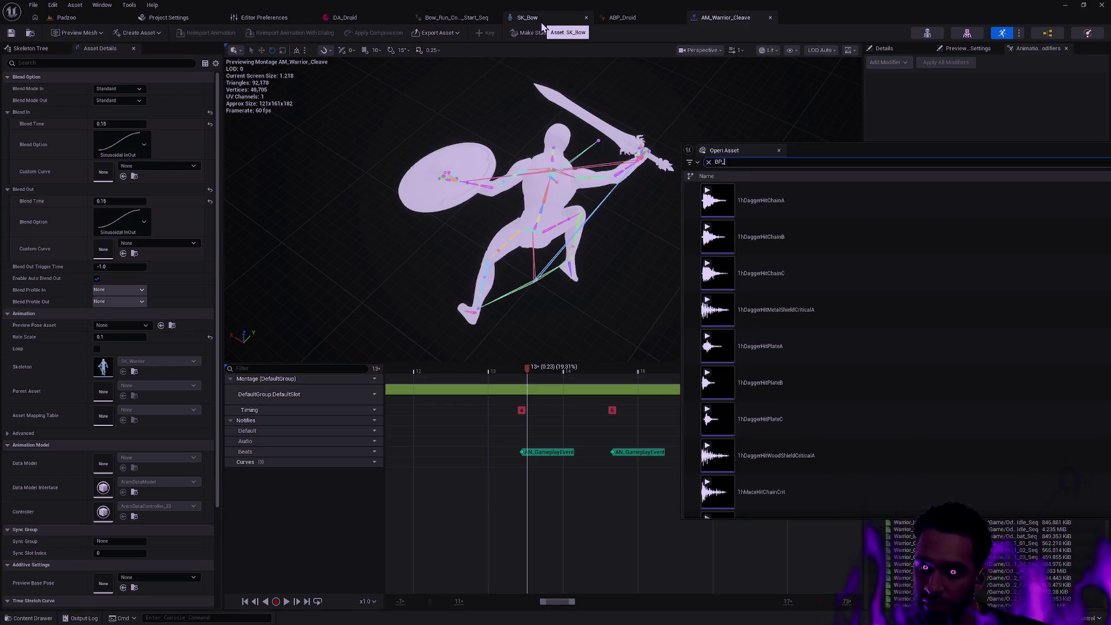
click(784, 210)
double_click(784, 210)
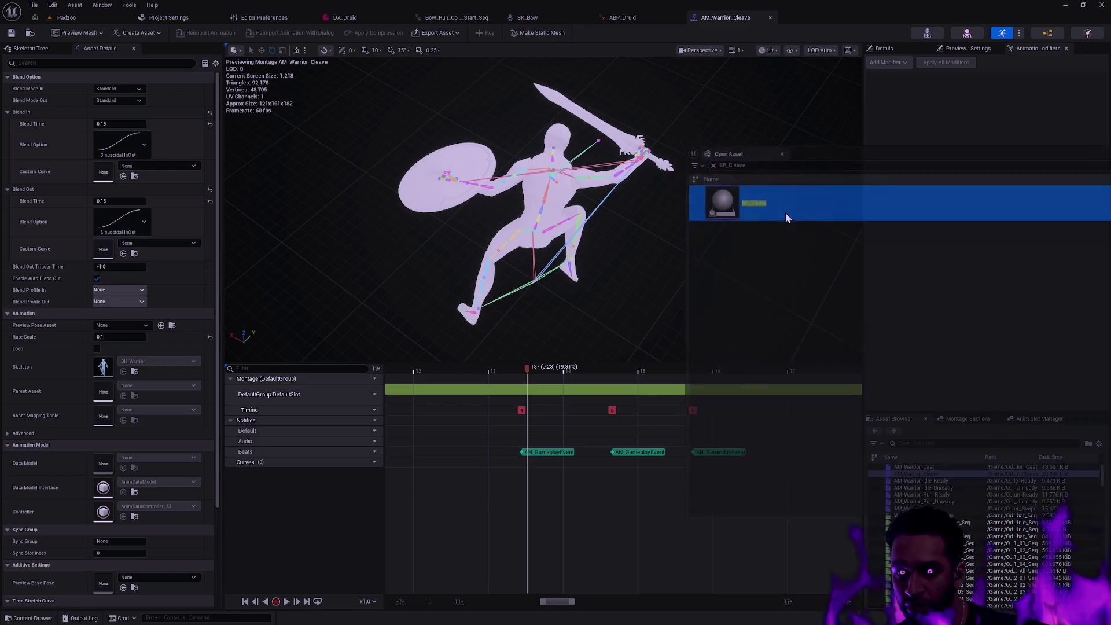
click(52, 106)
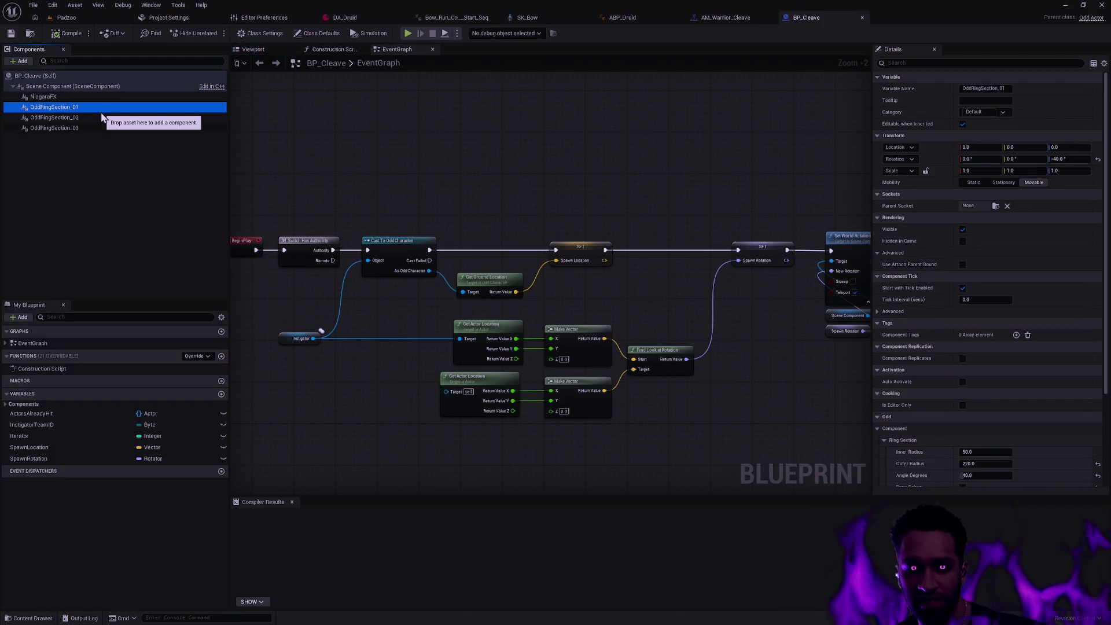
Toggle Draw Debug on and off for the ring section in the BP_Cleave viewport.
click(252, 49)
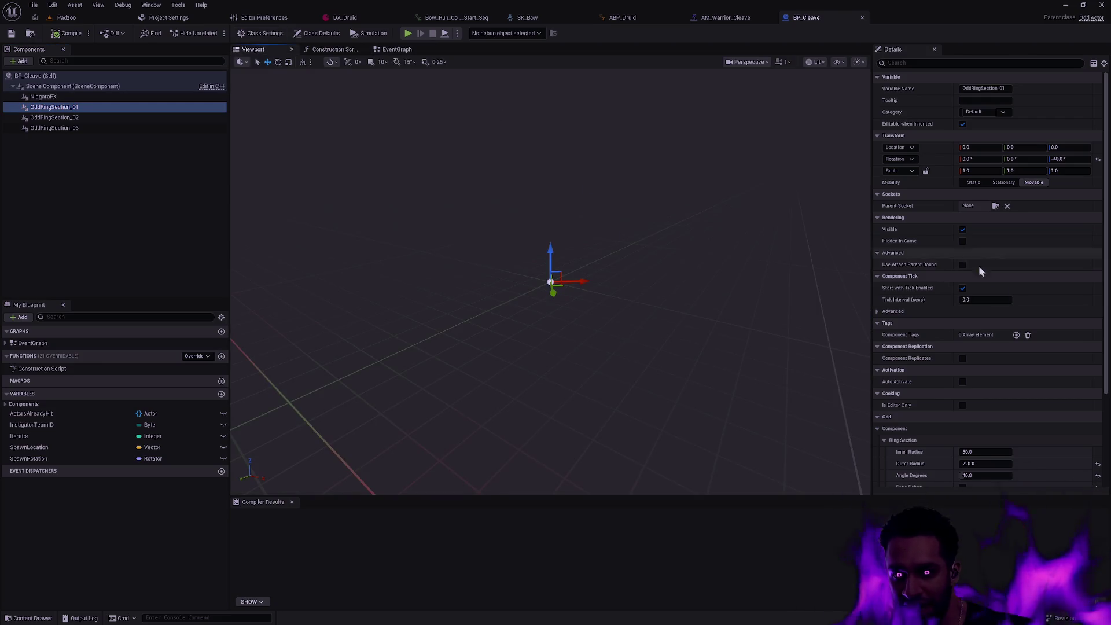
scroll(1033, 359, down, 2)
click(963, 445)
mouse_move(645, 264)
mouse_down()
mouse_move(654, 260)
mouse_move(613, 272)
mouse_move(645, 263)
mouse_up()
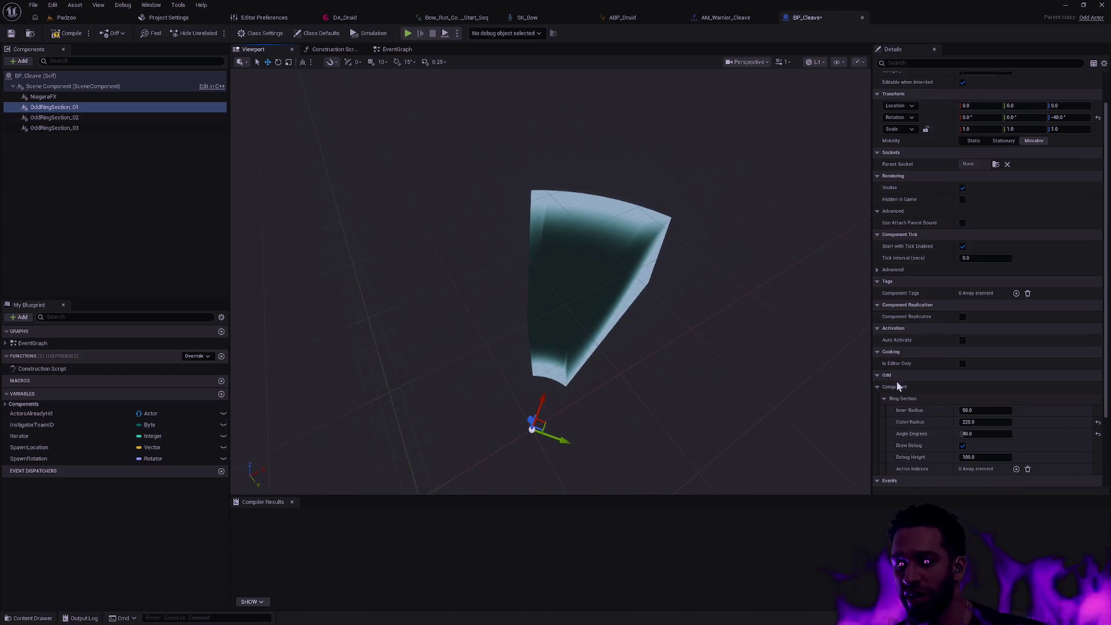
scroll(896, 381, down, 2)
click(963, 404)
click(963, 405)
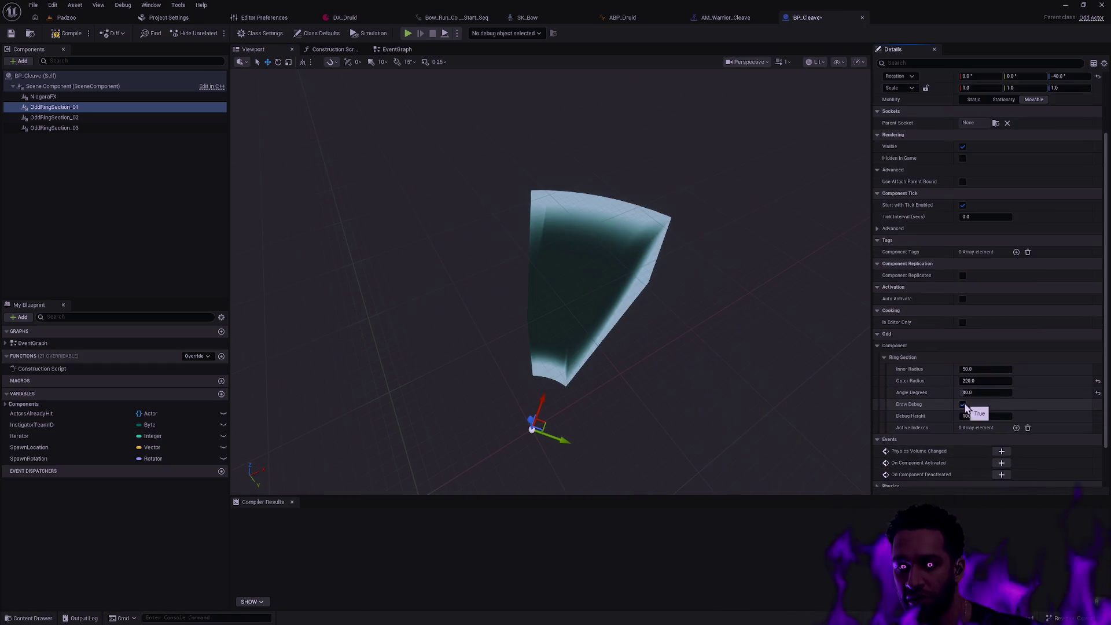
click(964, 405)
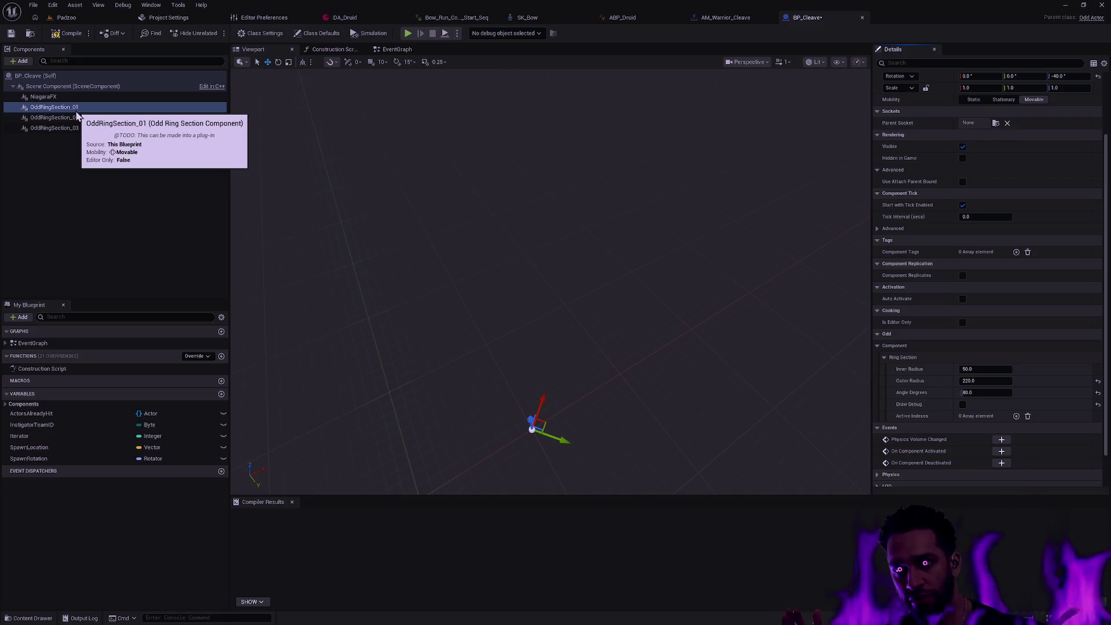
Glance at the montage and BP_Cleave, then freehand-draw a loop on the Marketing tldraw board.
click(741, 17)
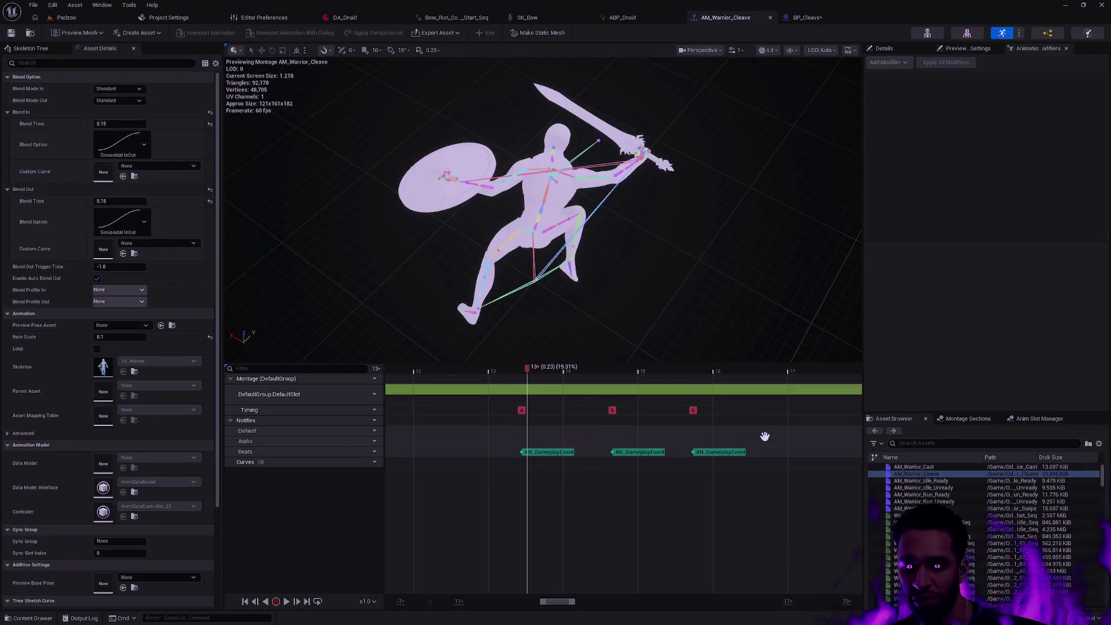
click(822, 17)
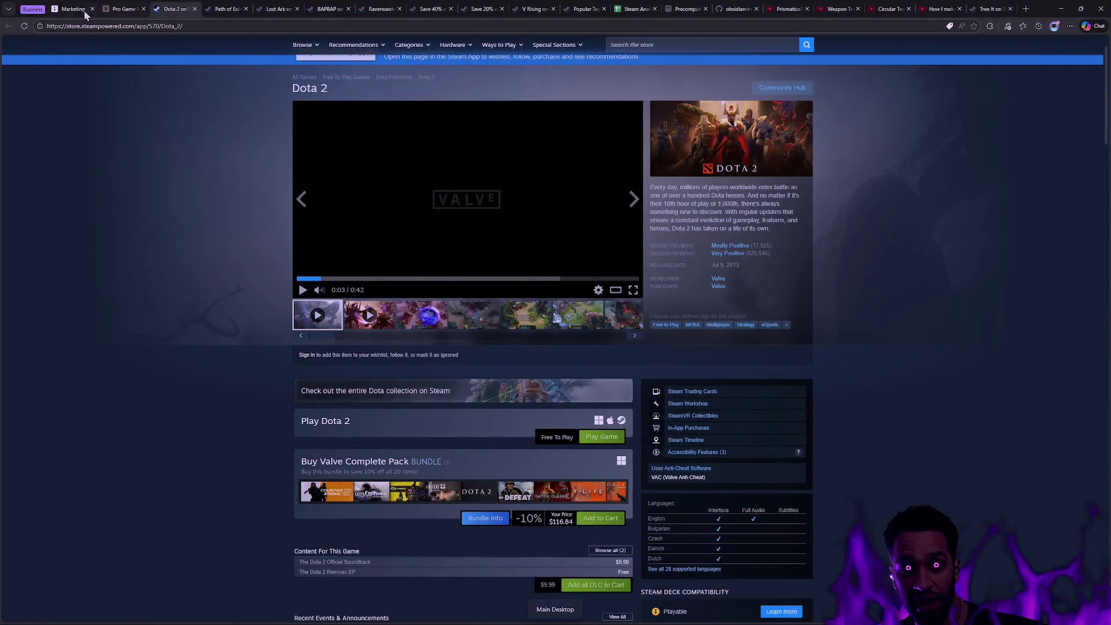
click(76, 9)
key(d)
drag(922, 361, 617, 340)
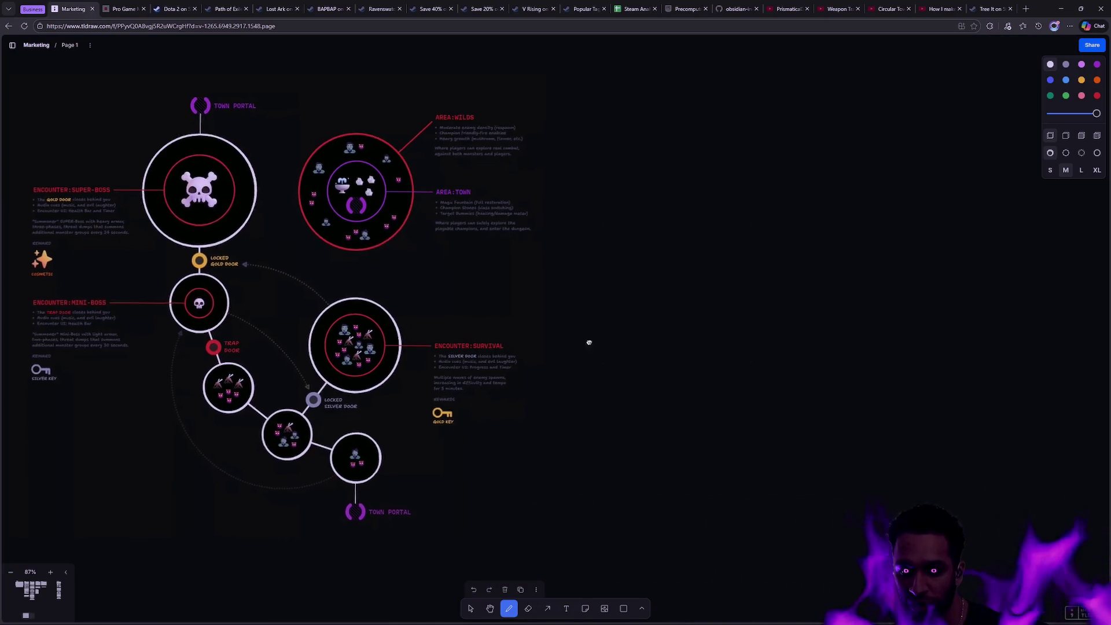
Sketch a green attack cone from the character loop with five yellow arcs across it.
drag(675, 256, 673, 256)
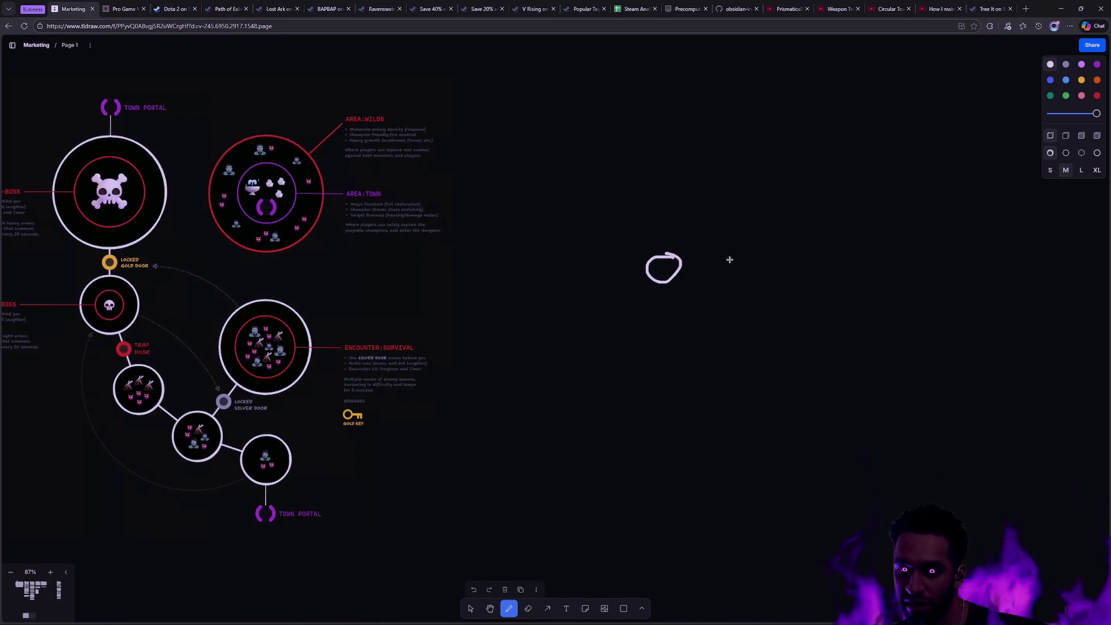
click(1066, 96)
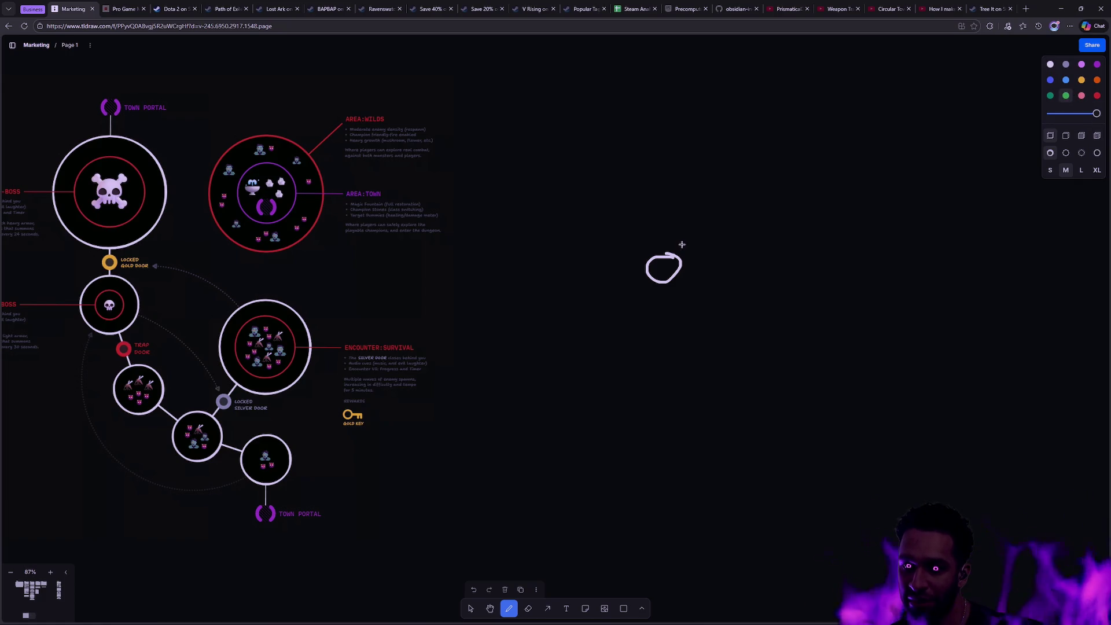
drag(675, 242, 948, 150)
drag(699, 303, 988, 363)
mouse_move(952, 143)
mouse_down()
mouse_move(1019, 288)
mouse_move(1003, 357)
mouse_up()
click(1083, 81)
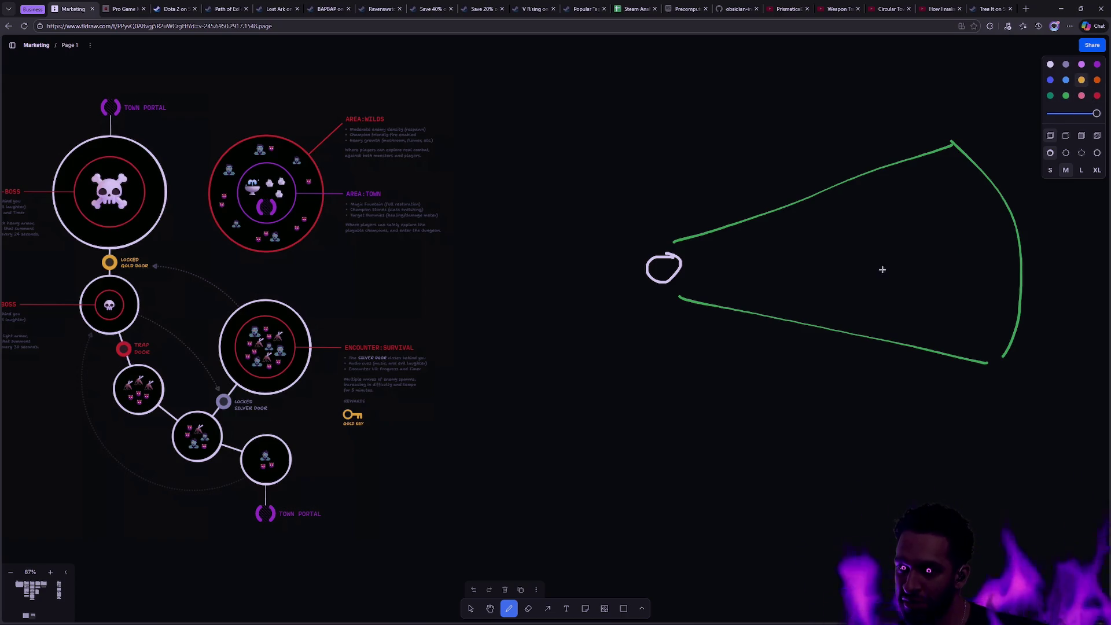
drag(715, 229, 711, 292)
drag(762, 211, 765, 301)
drag(819, 192, 843, 317)
drag(885, 169, 954, 351)
mouse_move(953, 181)
mouse_down()
mouse_move(1009, 246)
mouse_move(1017, 376)
mouse_up()
Trace the cone's sections in purple, arc by arc, out to the full cone.
click(1098, 64)
drag(701, 262, 703, 256)
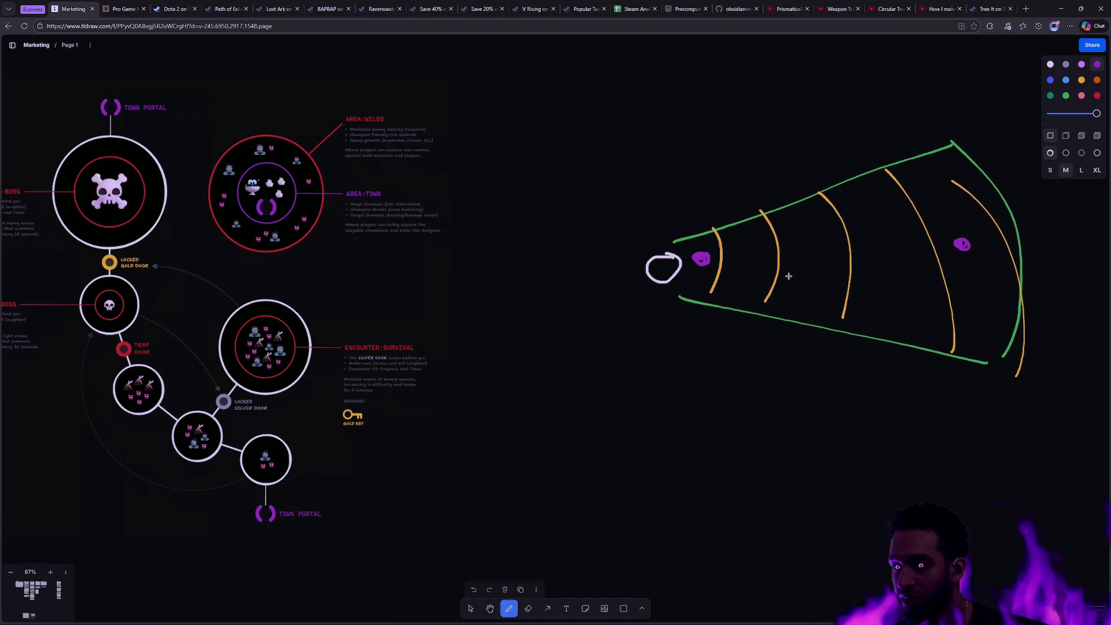
mouse_move(675, 237)
mouse_down()
mouse_move(715, 231)
mouse_move(717, 298)
mouse_move(669, 293)
mouse_up()
mouse_move(723, 229)
mouse_down()
mouse_move(769, 220)
mouse_move(744, 302)
mouse_move(723, 297)
mouse_up()
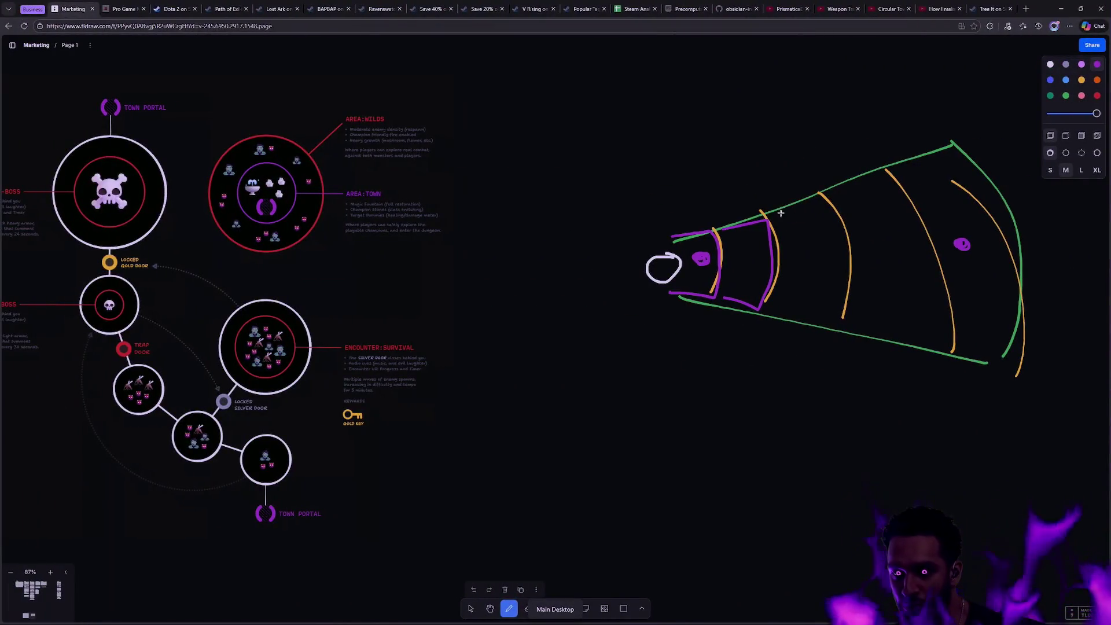
mouse_move(774, 216)
mouse_down()
mouse_move(837, 235)
mouse_move(809, 320)
mouse_move(777, 312)
mouse_up()
mouse_move(830, 193)
mouse_down()
mouse_move(877, 184)
mouse_move(941, 279)
mouse_move(833, 322)
mouse_up()
mouse_move(924, 173)
mouse_down()
mouse_move(999, 346)
mouse_move(943, 336)
mouse_up()
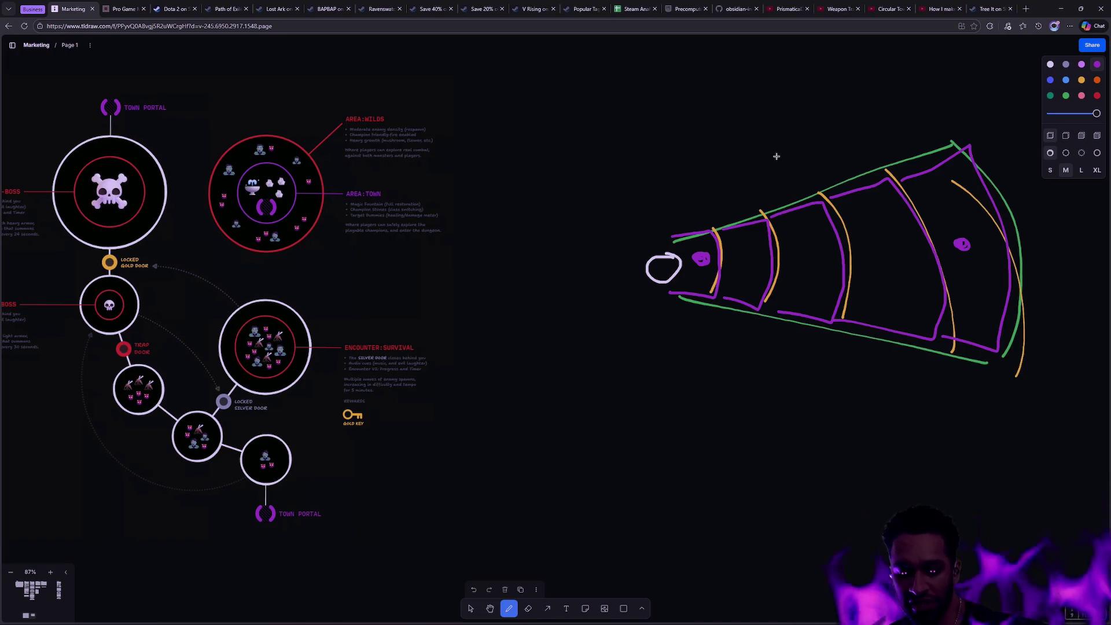
Delete the cone sketch, recentre the dungeon map, and switch to Rider.
key(v)
drag(623, 418, 984, 144)
key(Delete)
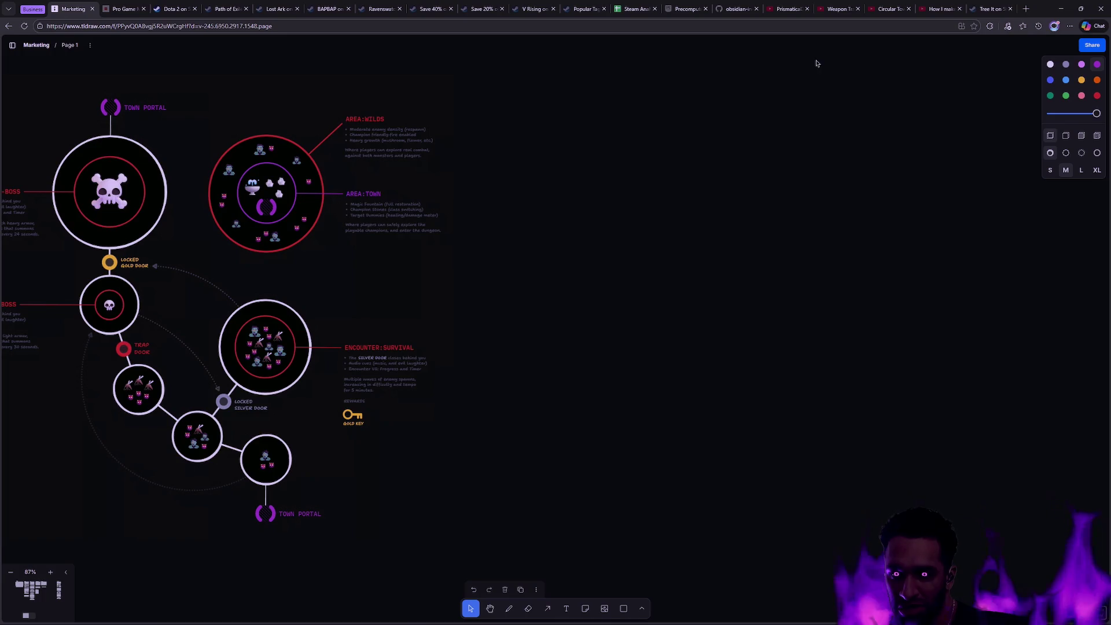
mouse_move(547, 127)
mouse_down()
mouse_move(831, 124)
mouse_move(765, 118)
mouse_up()
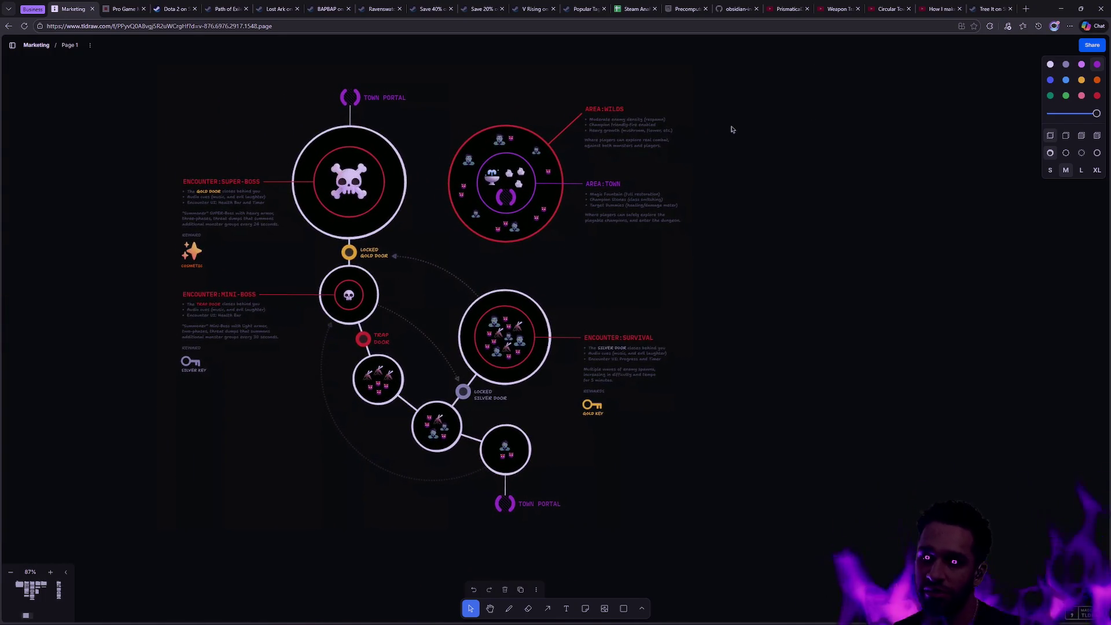
drag(735, 179, 797, 180)
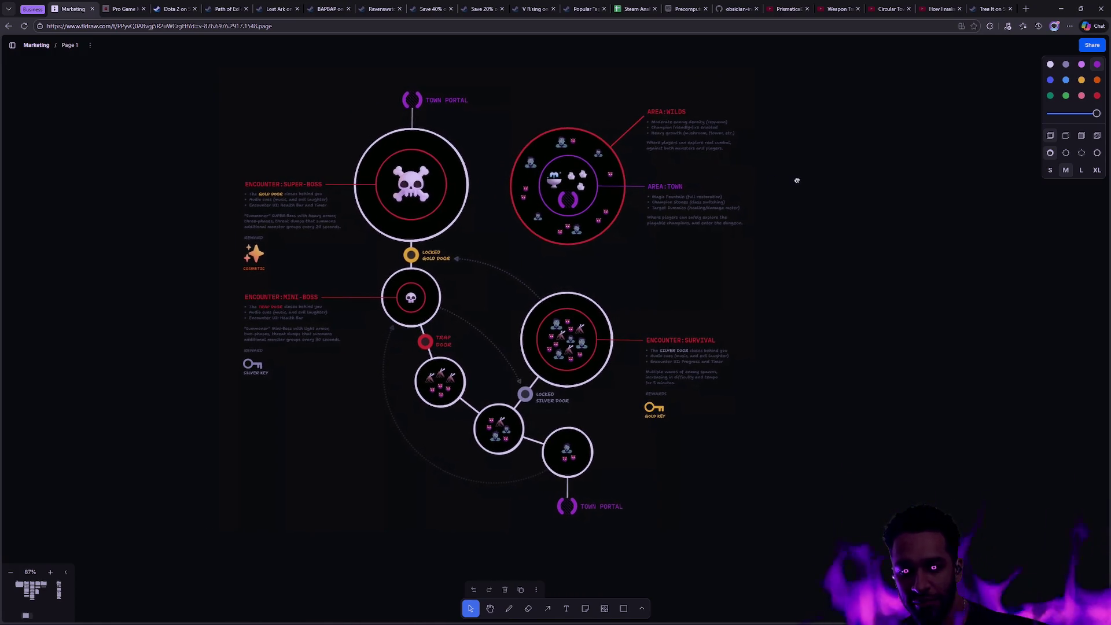
key(alt+Tab)
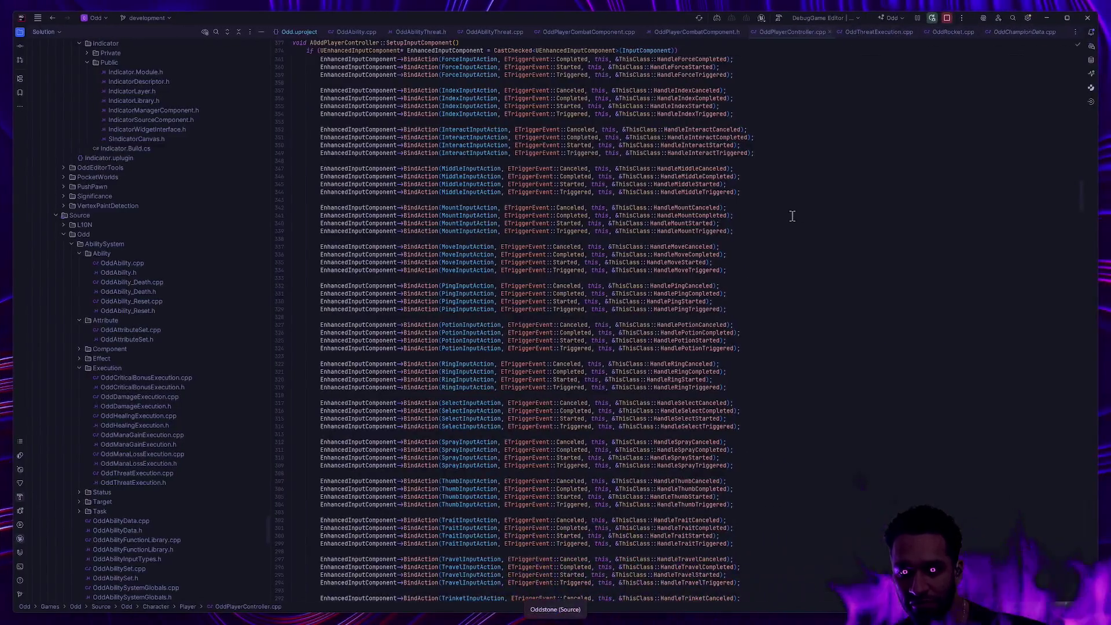
Back in Unreal, compile BP_Cleave, close its editor, and return to the Padzoo level.
key(alt+Tab)
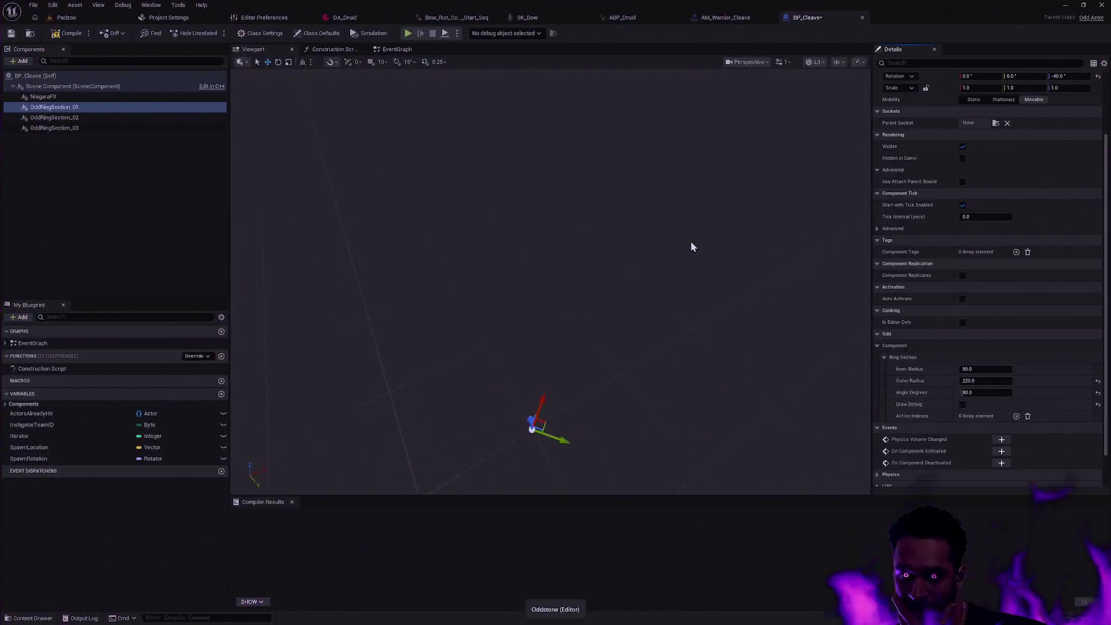
click(81, 35)
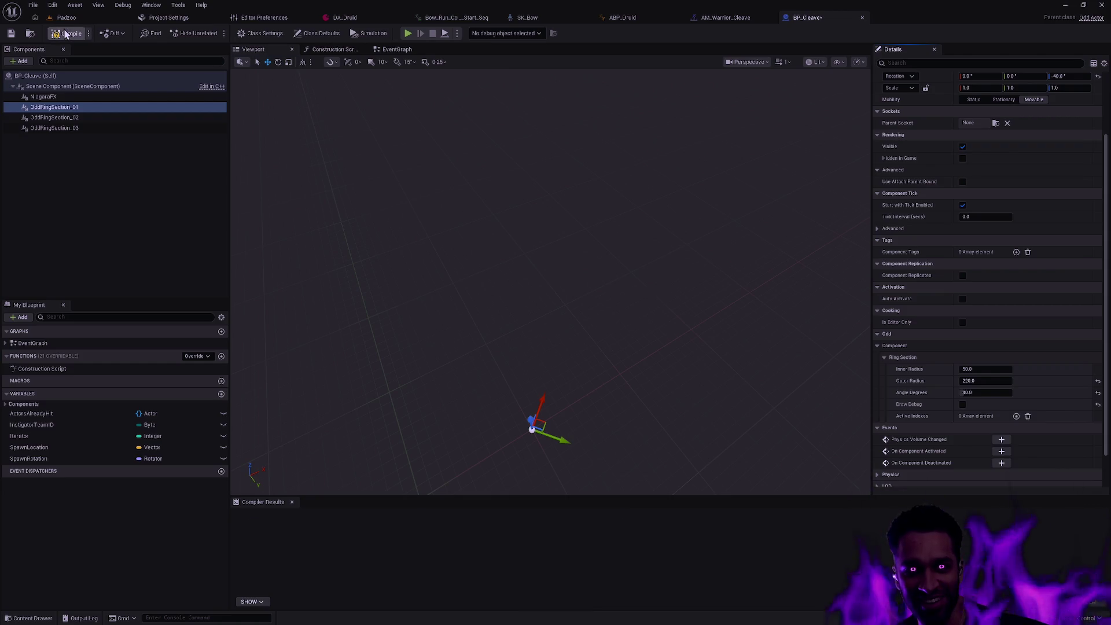
click(863, 17)
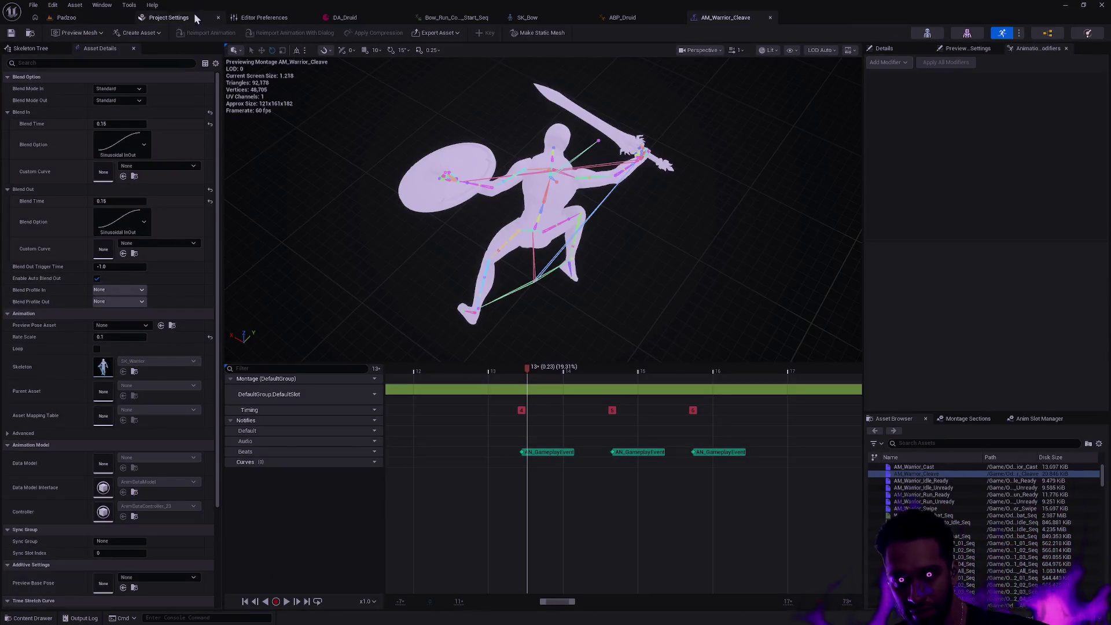
click(69, 17)
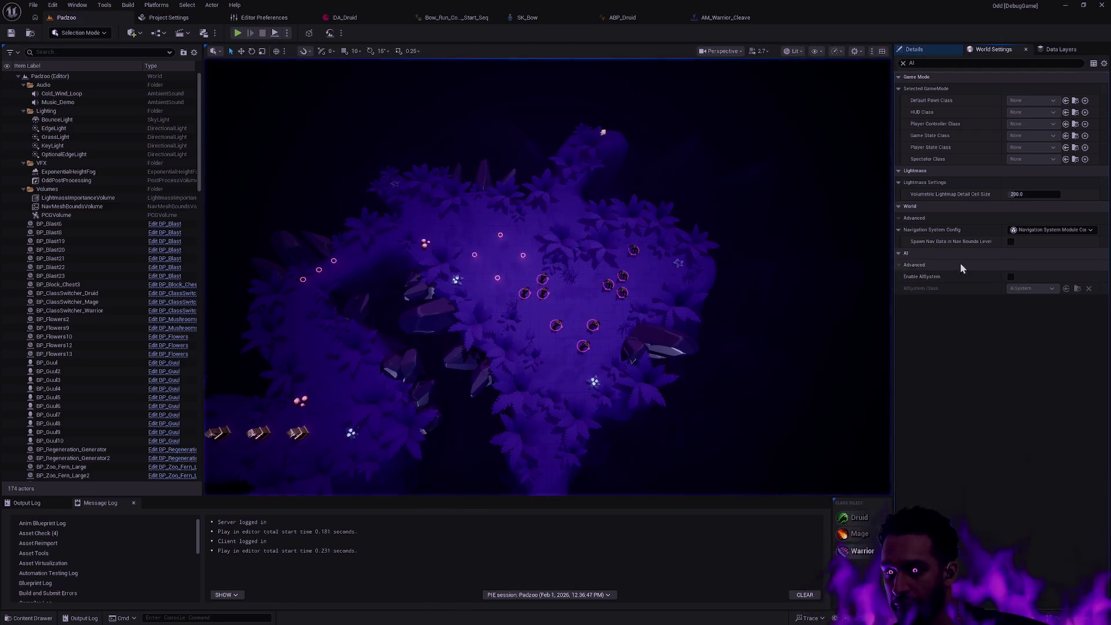
Enable AISystem for Padzoo, then play-test as the warrior with spin slash and dash before stopping.
click(1011, 277)
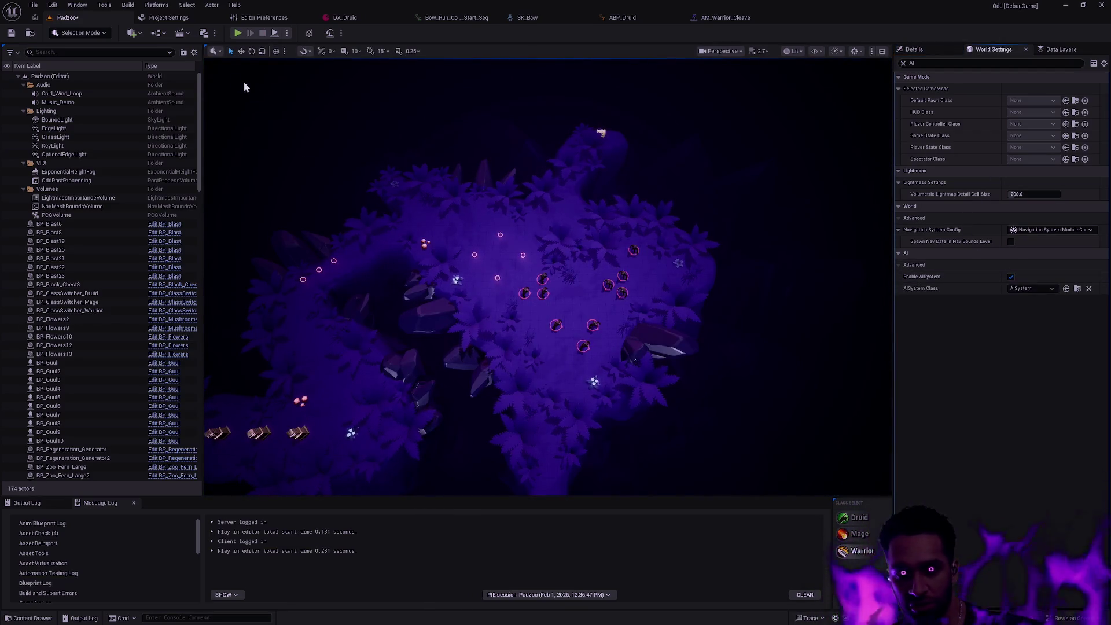
key(alt+p)
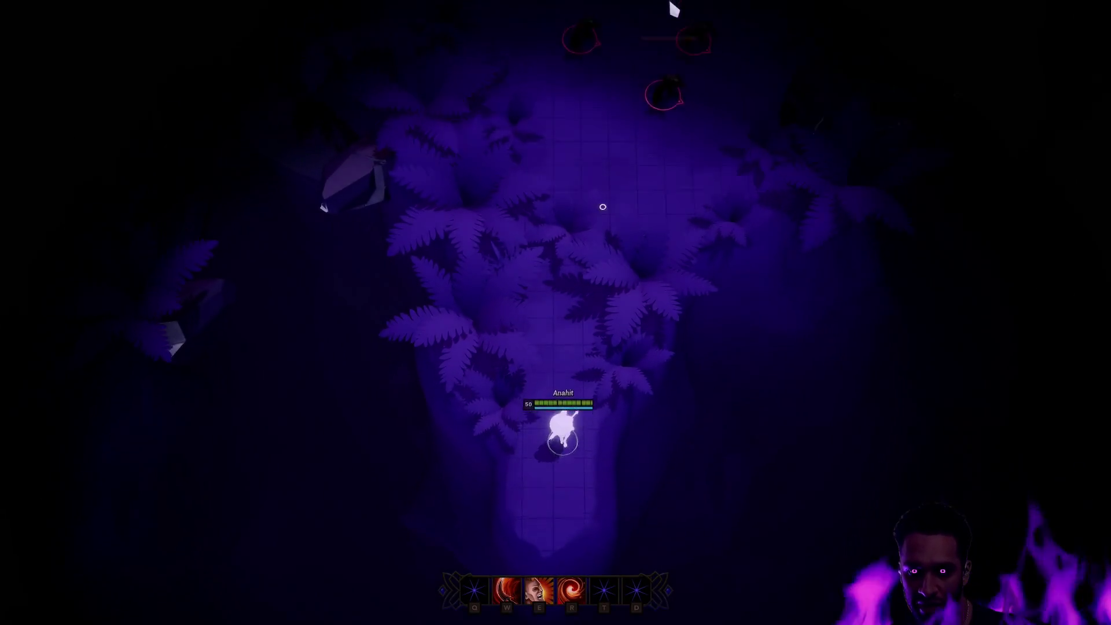
right_click(464, 273)
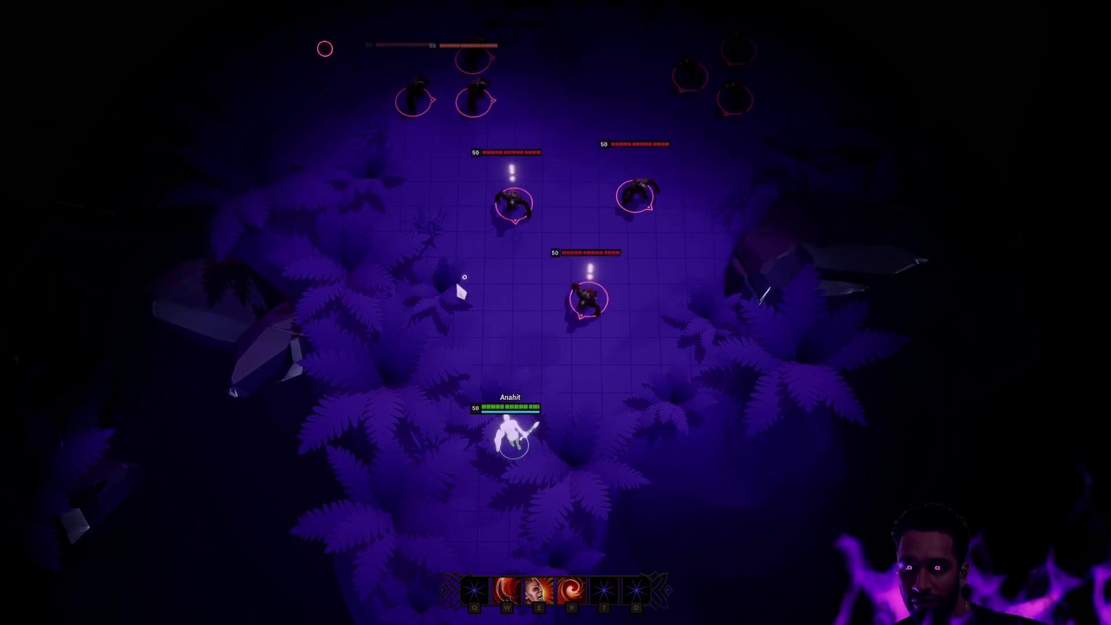
key(e)
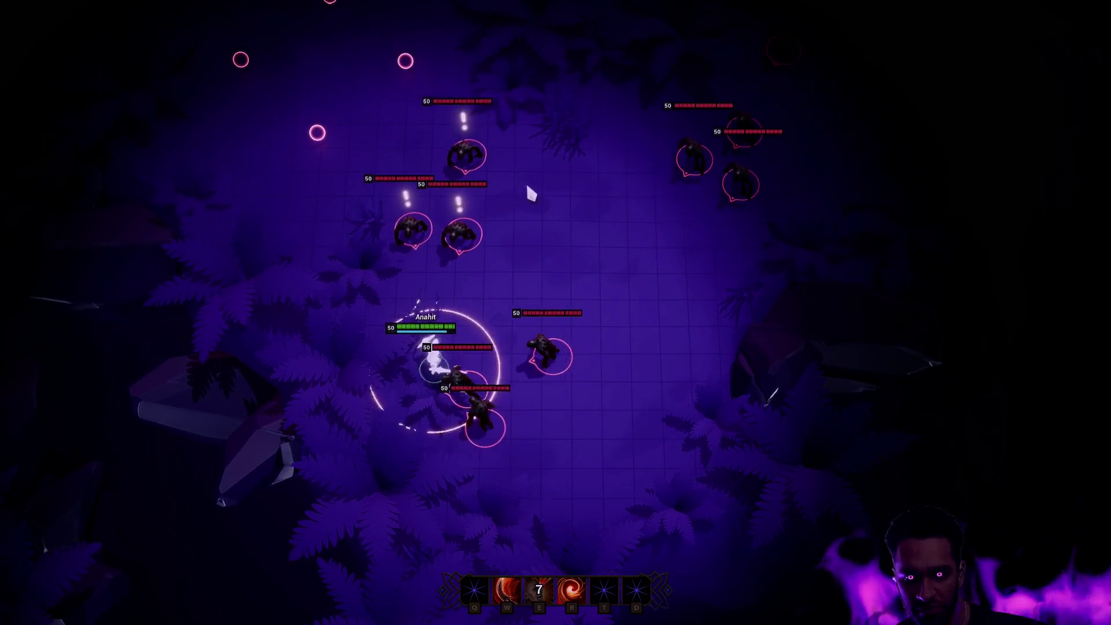
key(w)
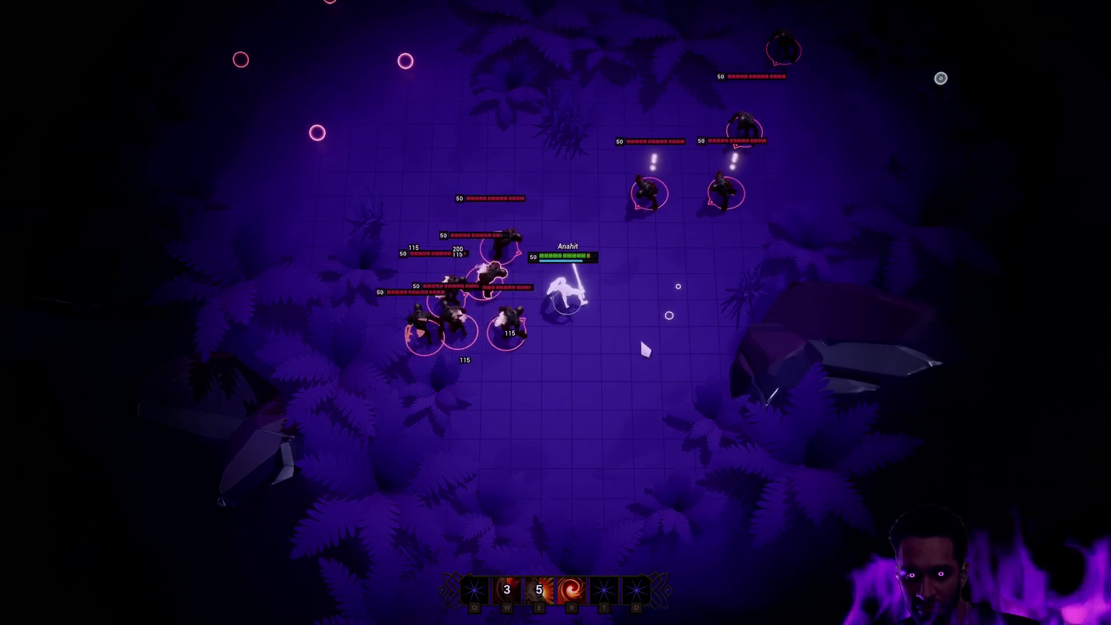
right_click(437, 484)
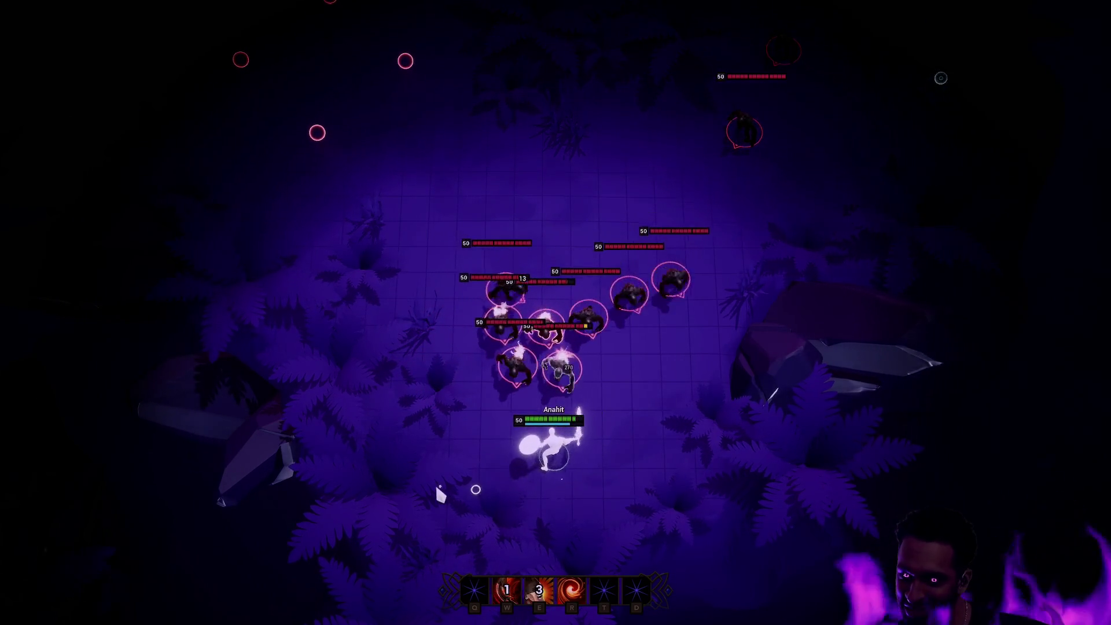
key(Escape)
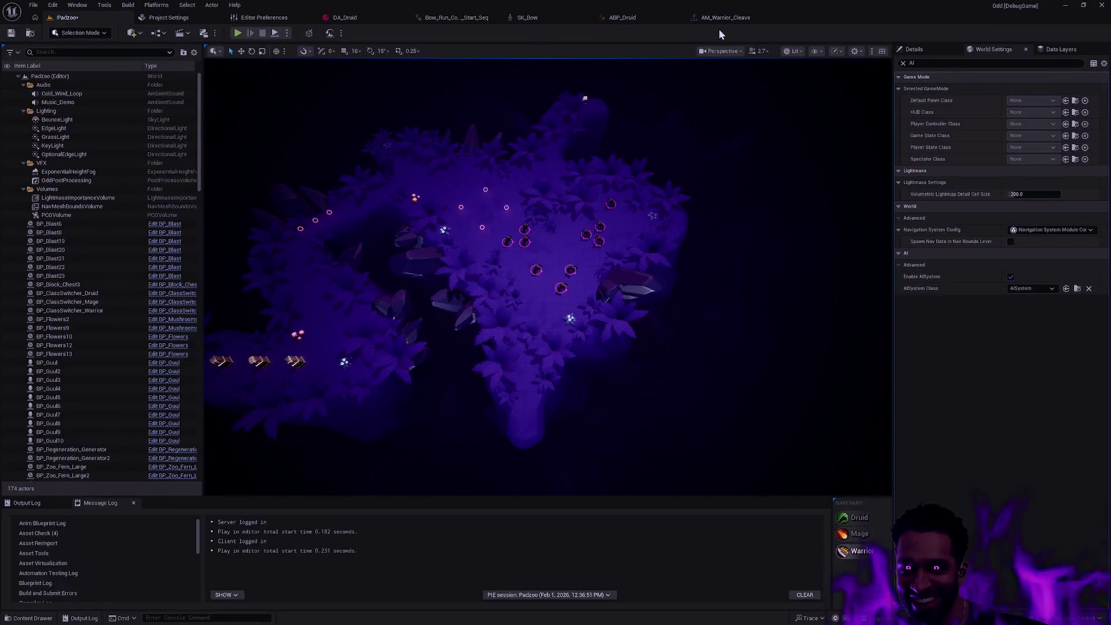
Change AM_Warrior_Cleave's Rate Scale from 0.1 to 0.6, save it, and return to Padzoo.
click(721, 18)
click(117, 336)
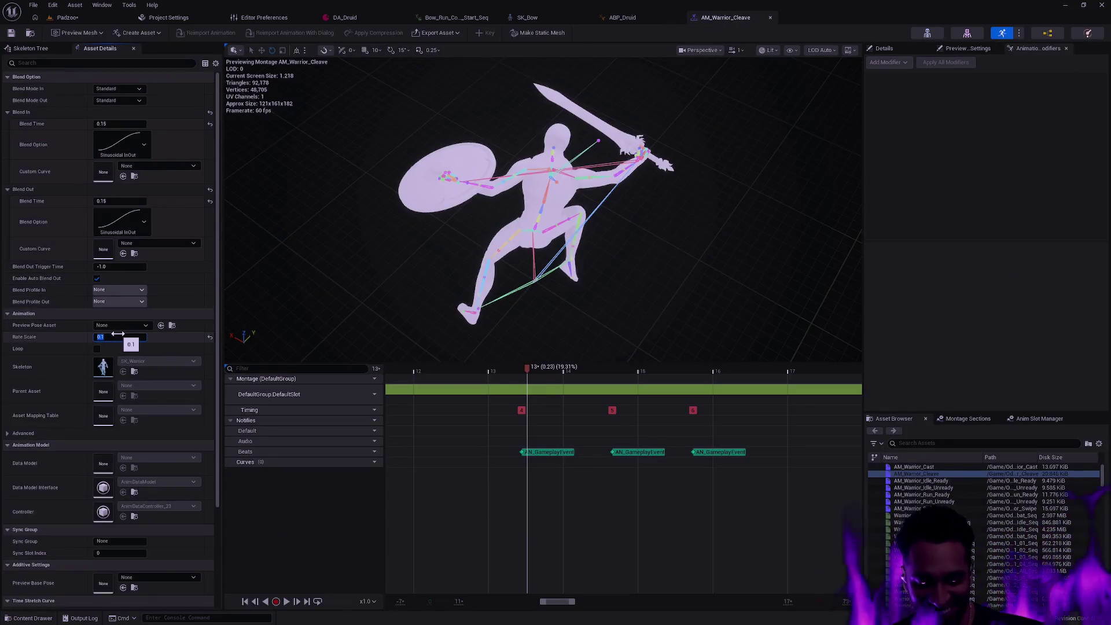
key(Return)
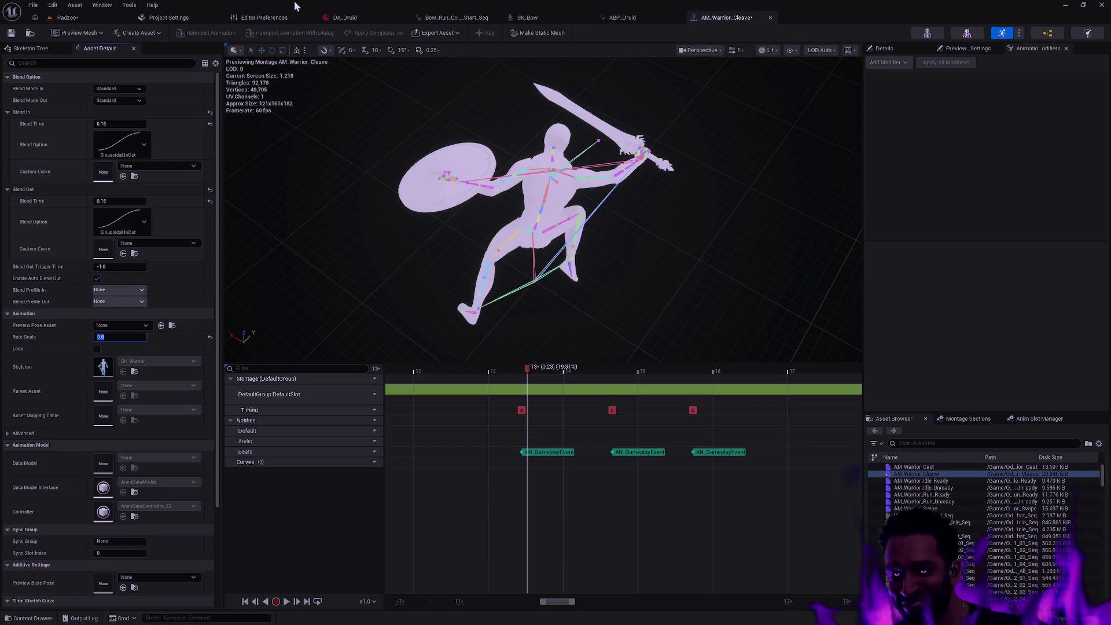
key(ctrl+s)
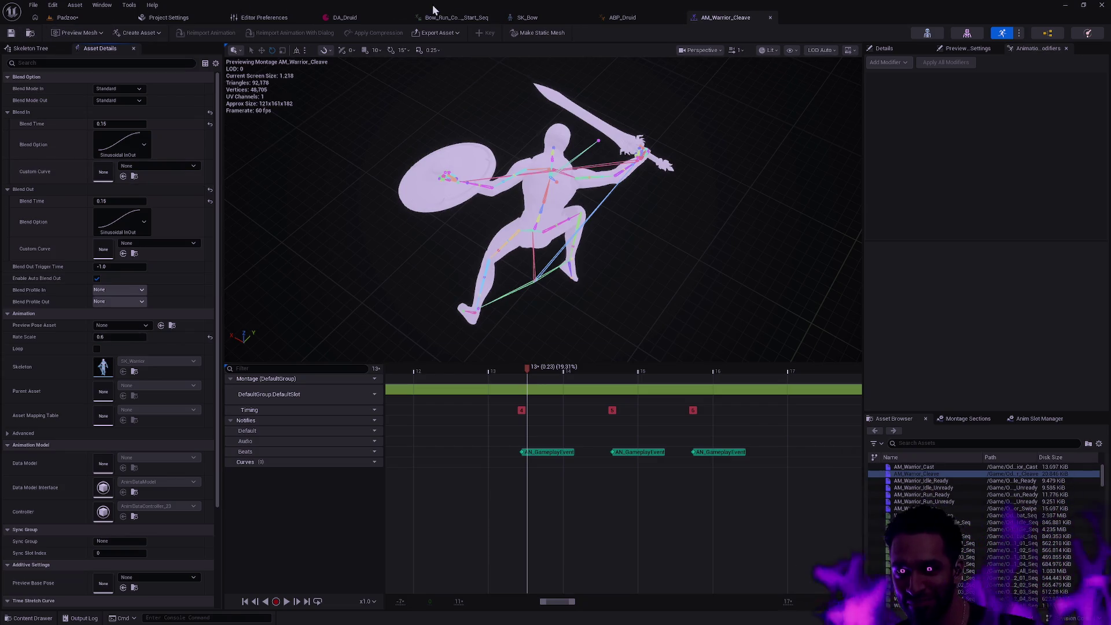
click(66, 17)
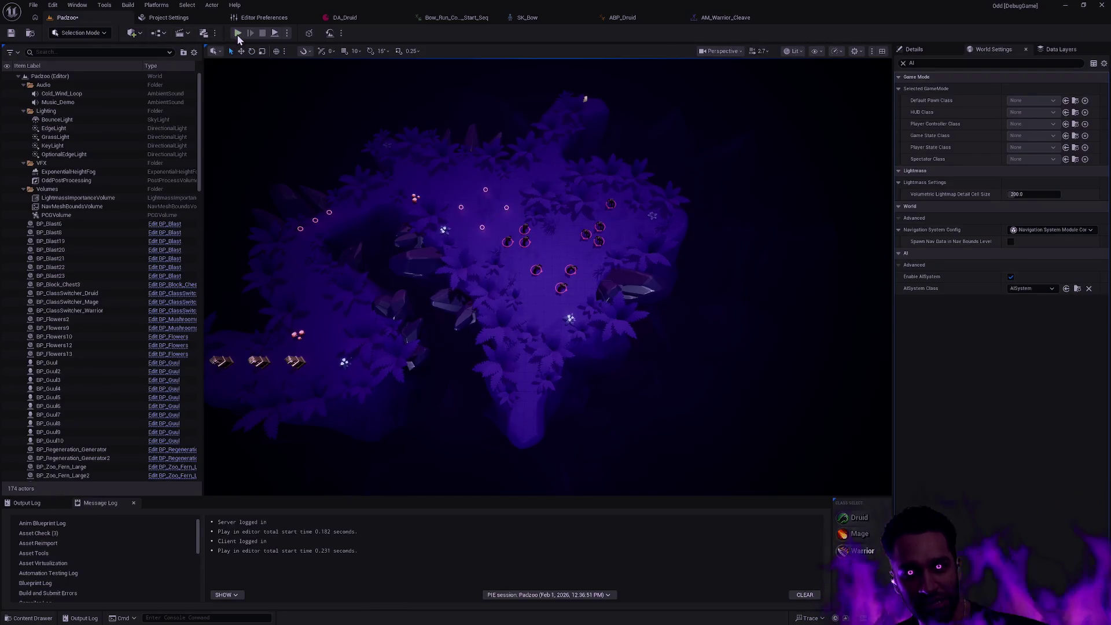
click(238, 33)
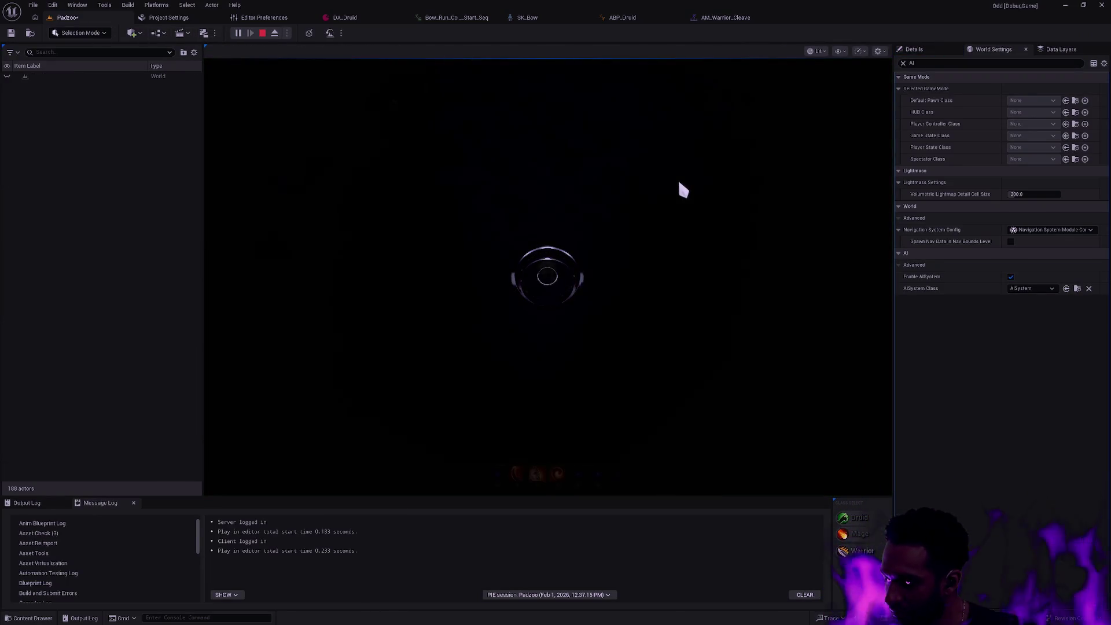
key(F11)
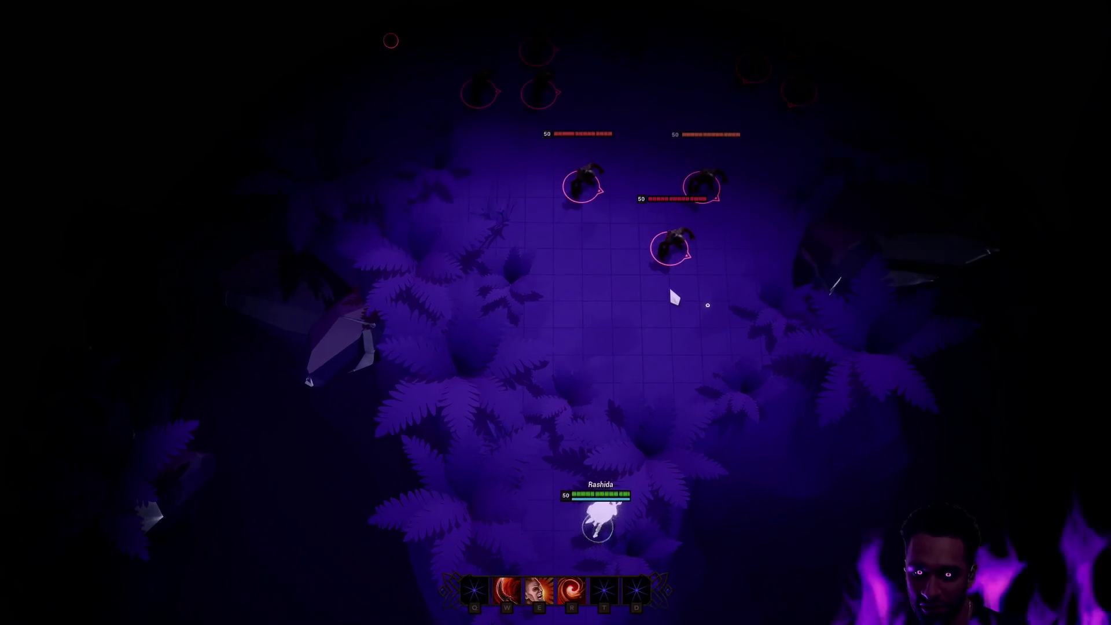
right_click(665, 270)
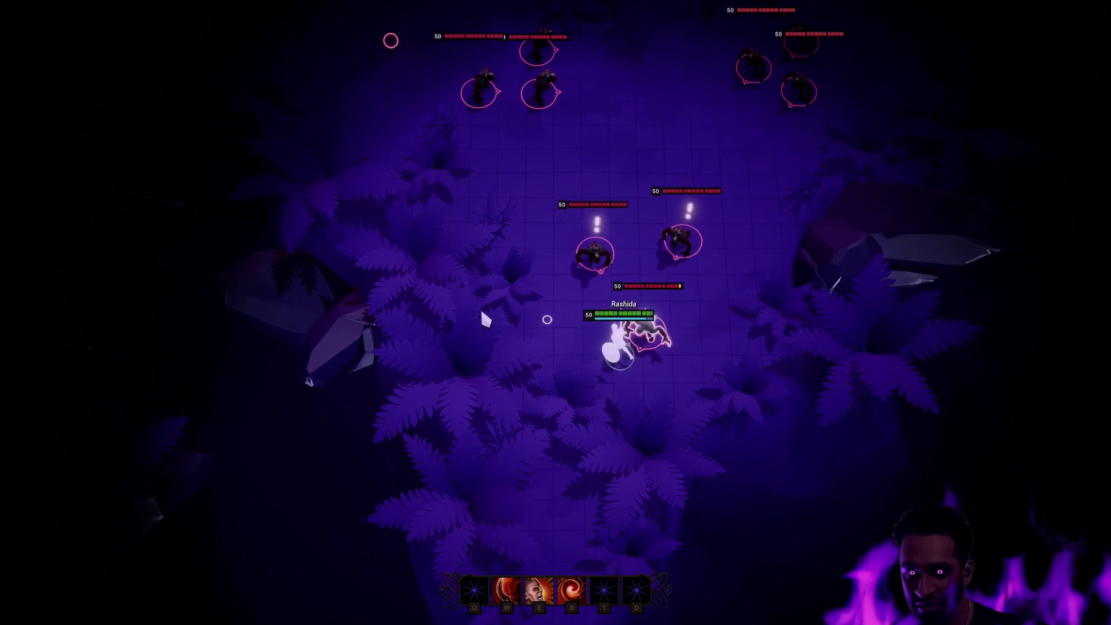
key(w)
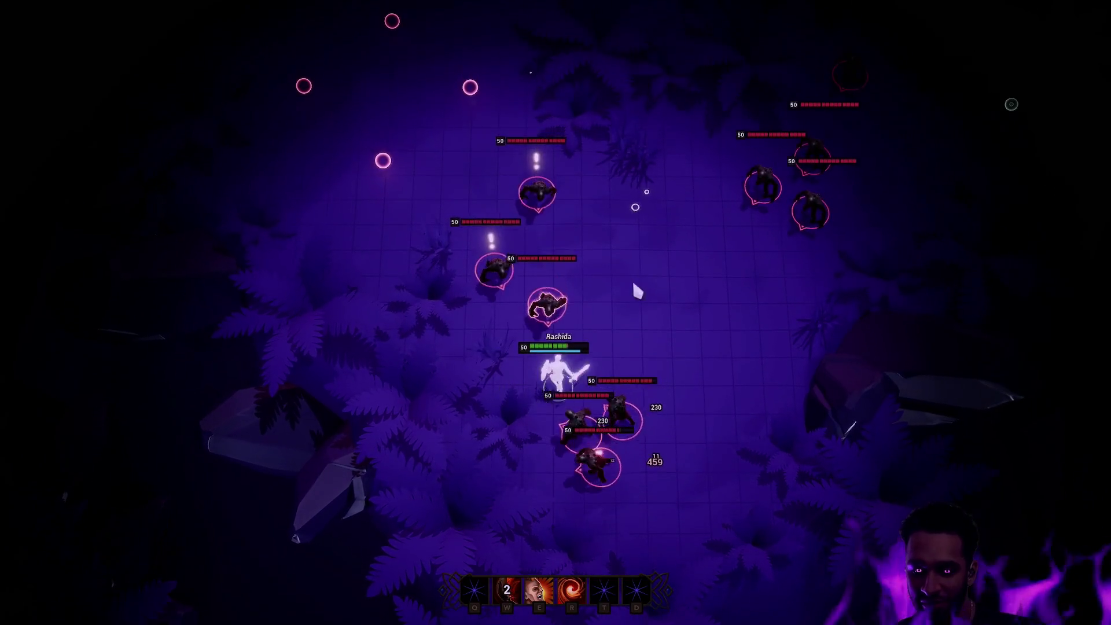
key(r)
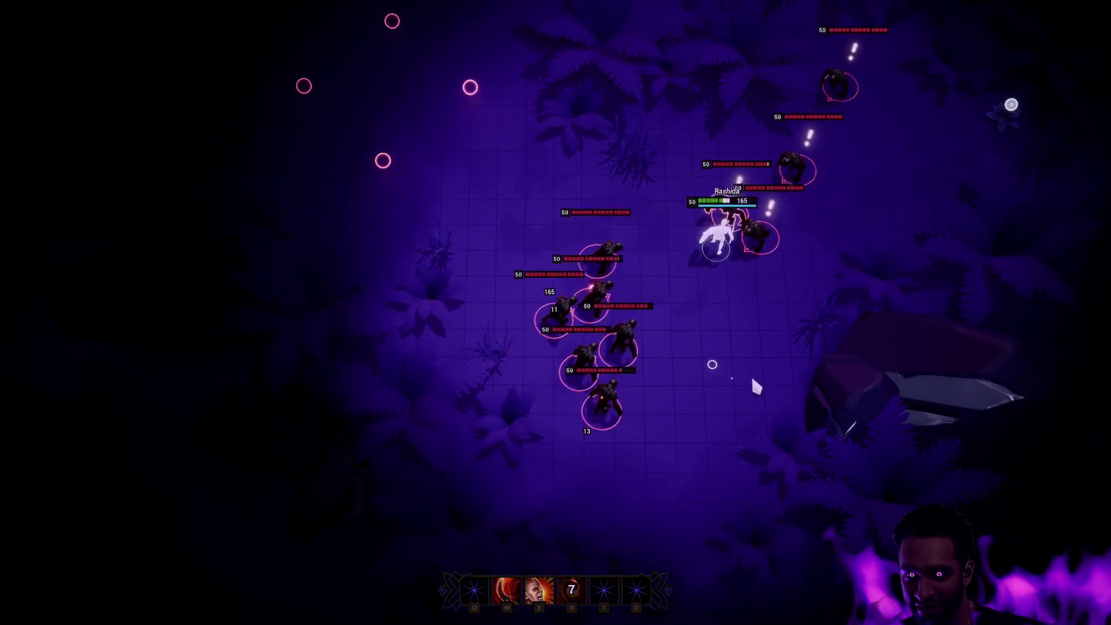
key(Escape)
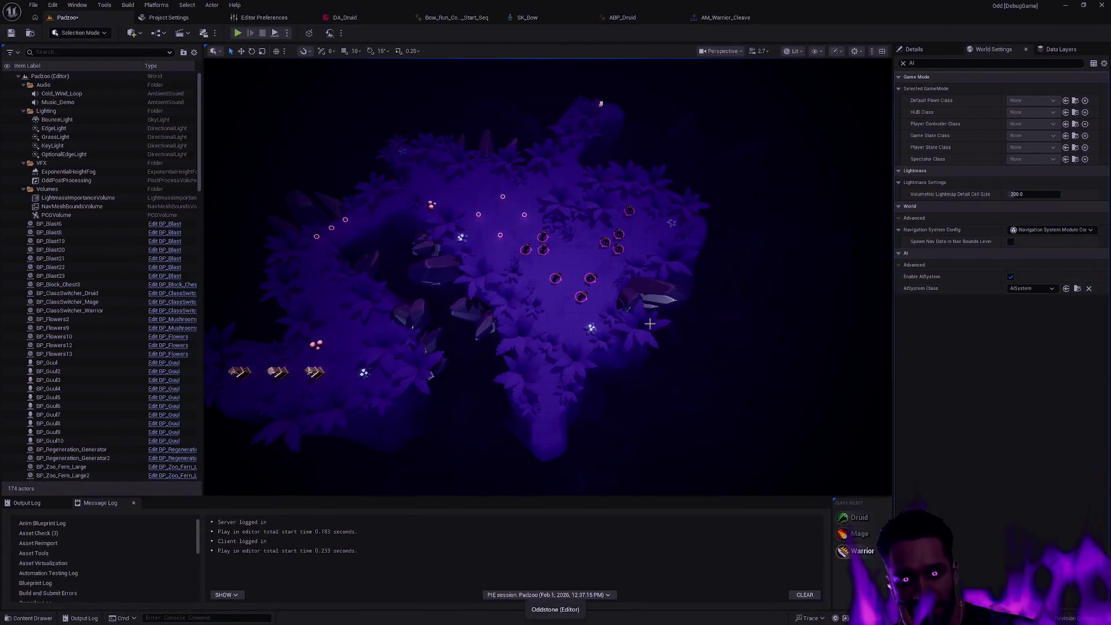
Zoom and pan the viewport over the enemy creatures and bring up the Content Drawer.
scroll(637, 326, up, 8)
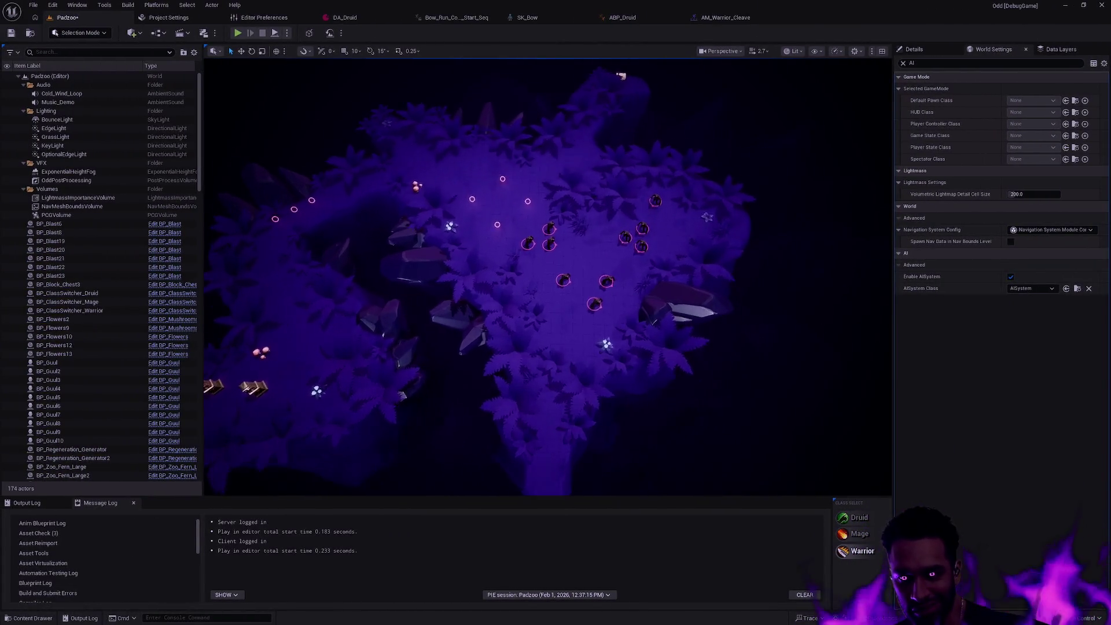
scroll(629, 324, up, 3)
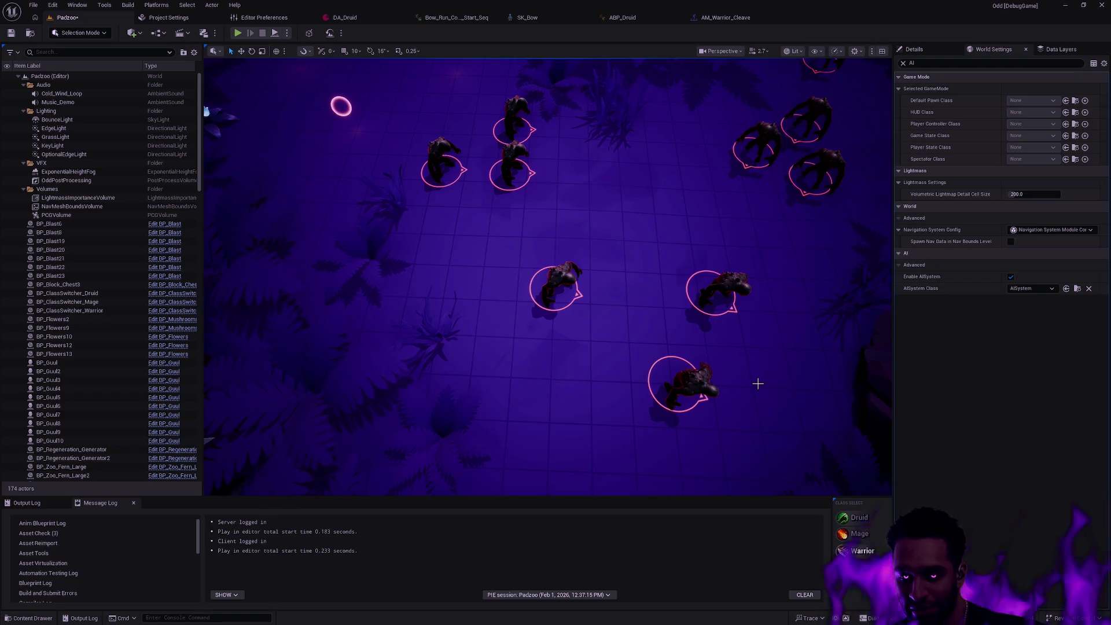
drag(740, 364, 735, 330)
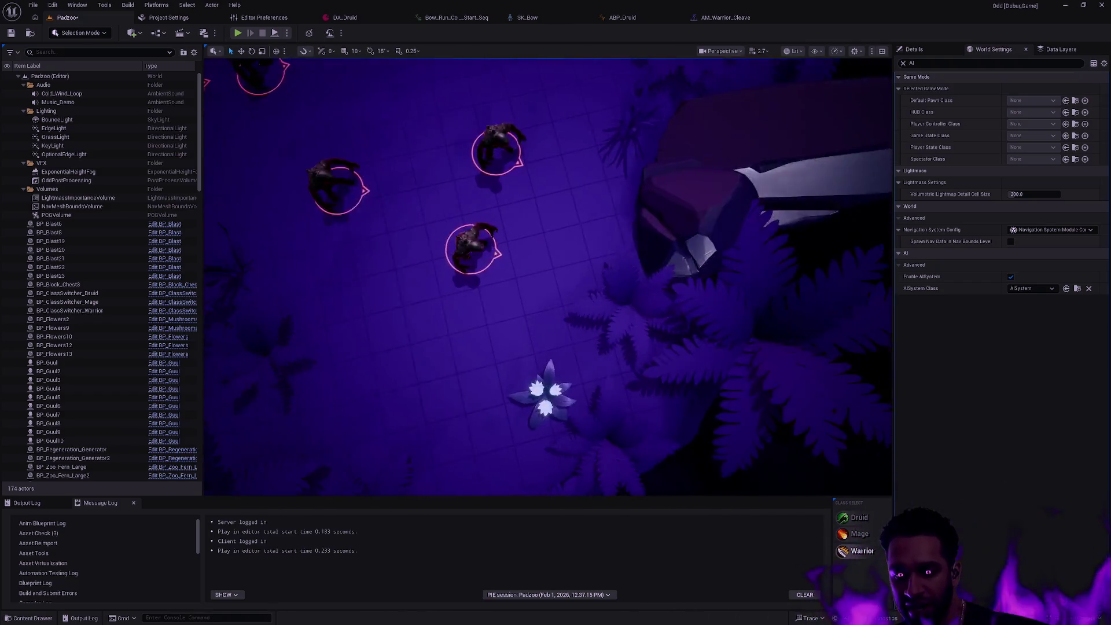
key(ctrl+space)
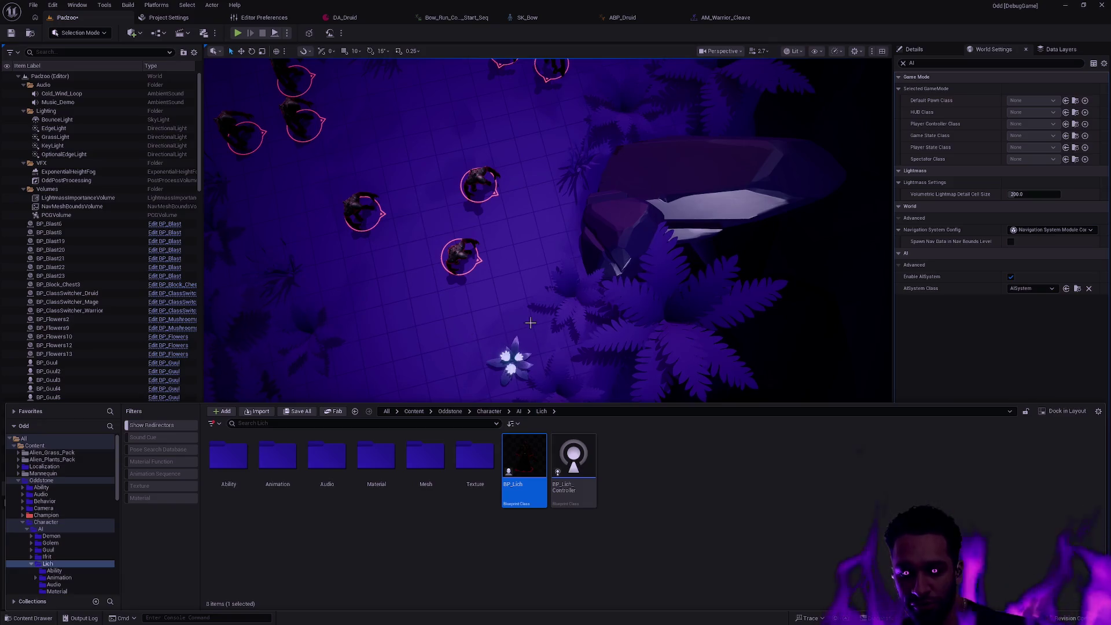
Select and deselect the Merge rock mesh, then reposition the view over the creatures.
click(518, 305)
key(Escape)
click(519, 305)
key(Escape)
drag(518, 305, 570, 325)
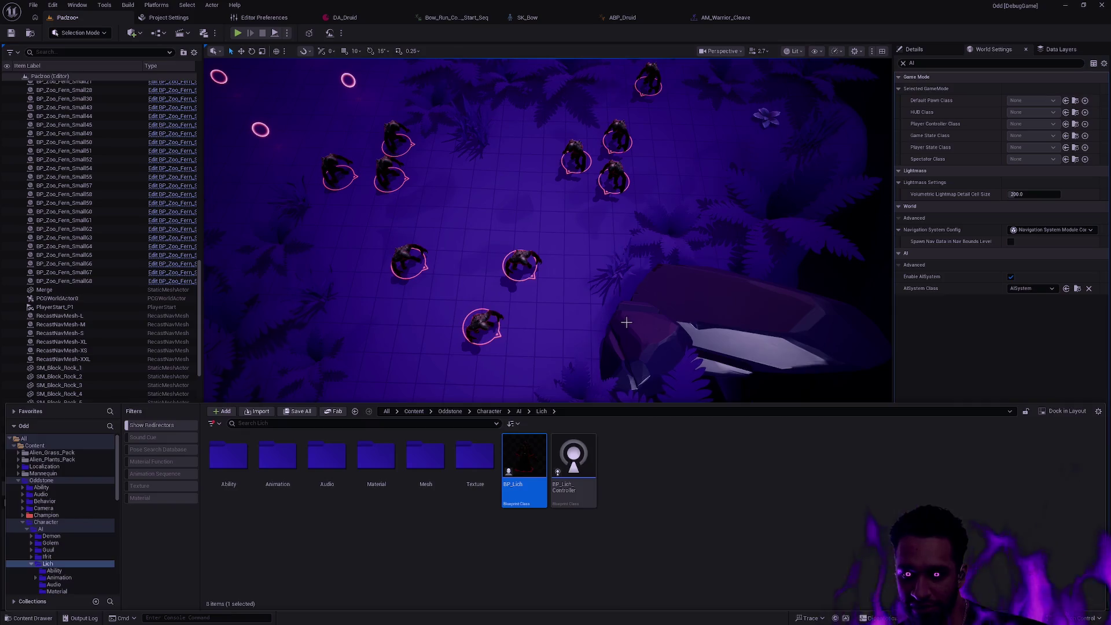
Run a Play-in-Editor session flying the camera, then browse to the Padzoo asset in Map/Depth.
key(alt+p)
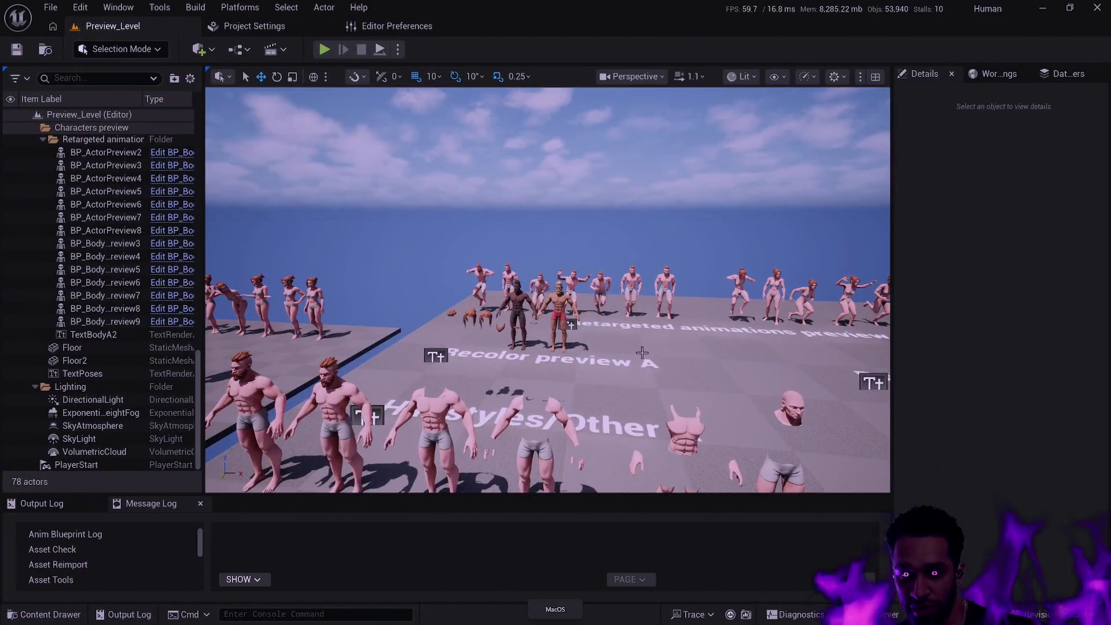
mouse_move(642, 353)
mouse_down()
mouse_move(626, 355)
mouse_move(654, 351)
mouse_move(599, 354)
mouse_up()
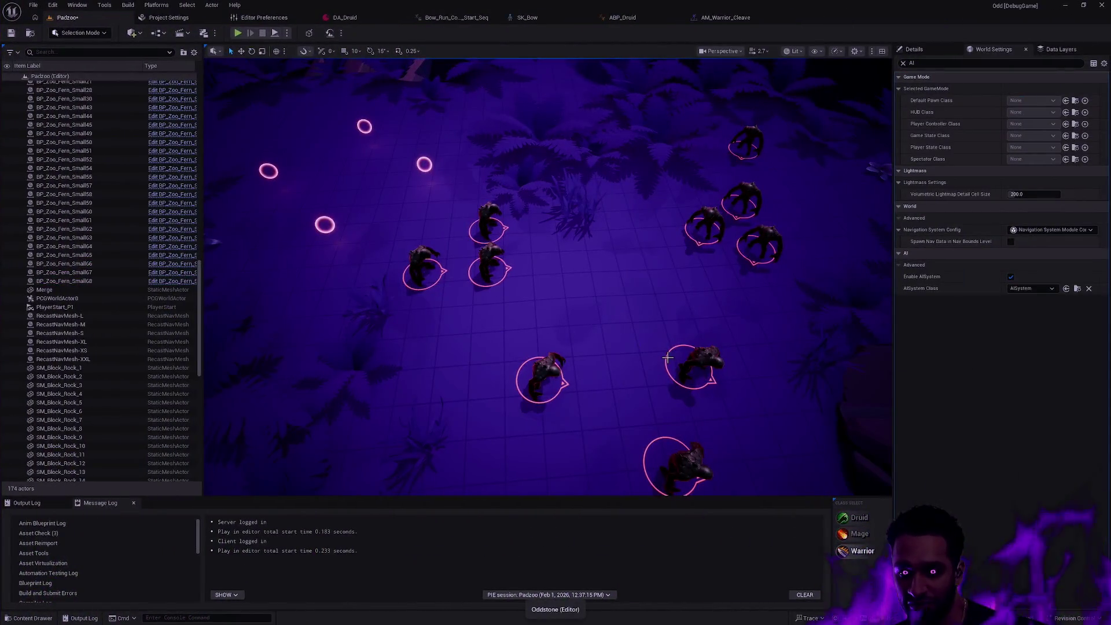
key(ctrl+space)
key(ctrl+b)
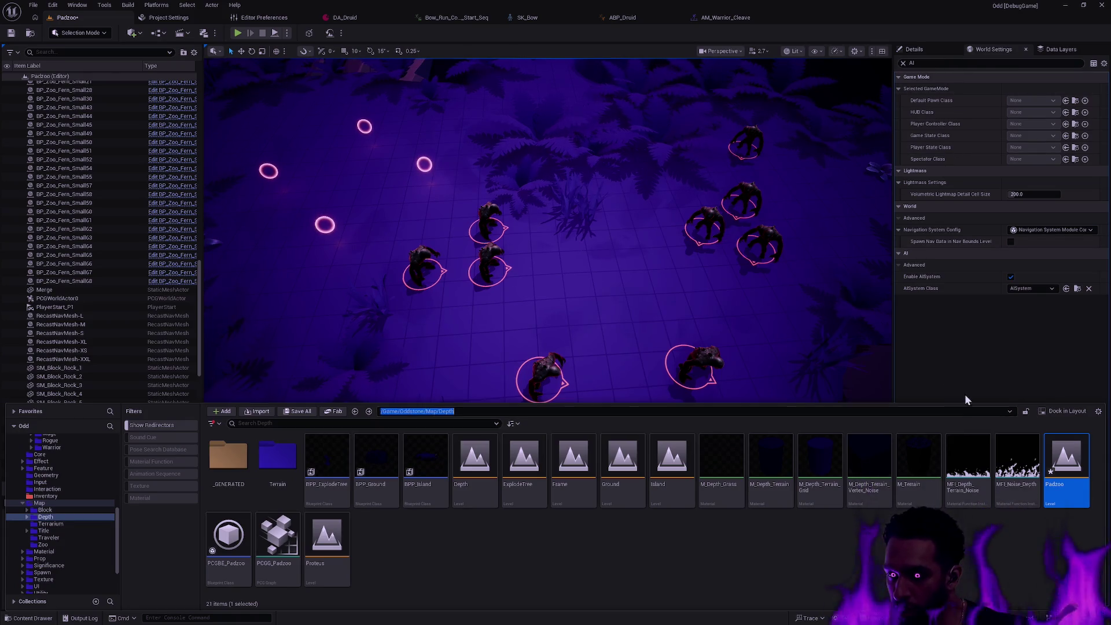
Open Content Browser 1 as a separate window and snap it to the left half.
click(836, 303)
key(alt+Tab)
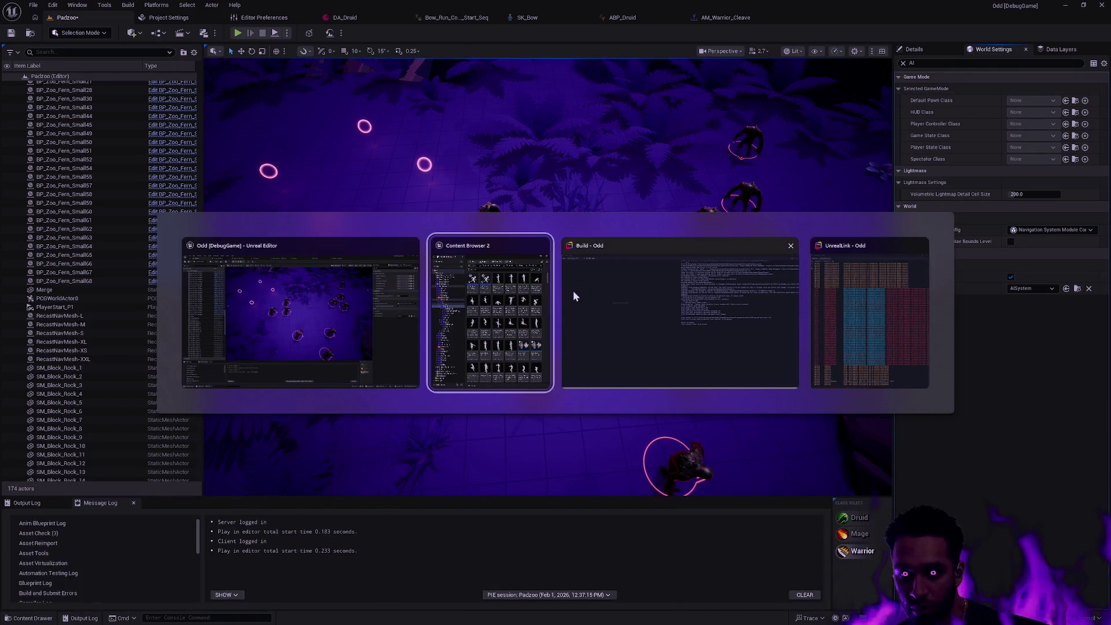
key(Escape)
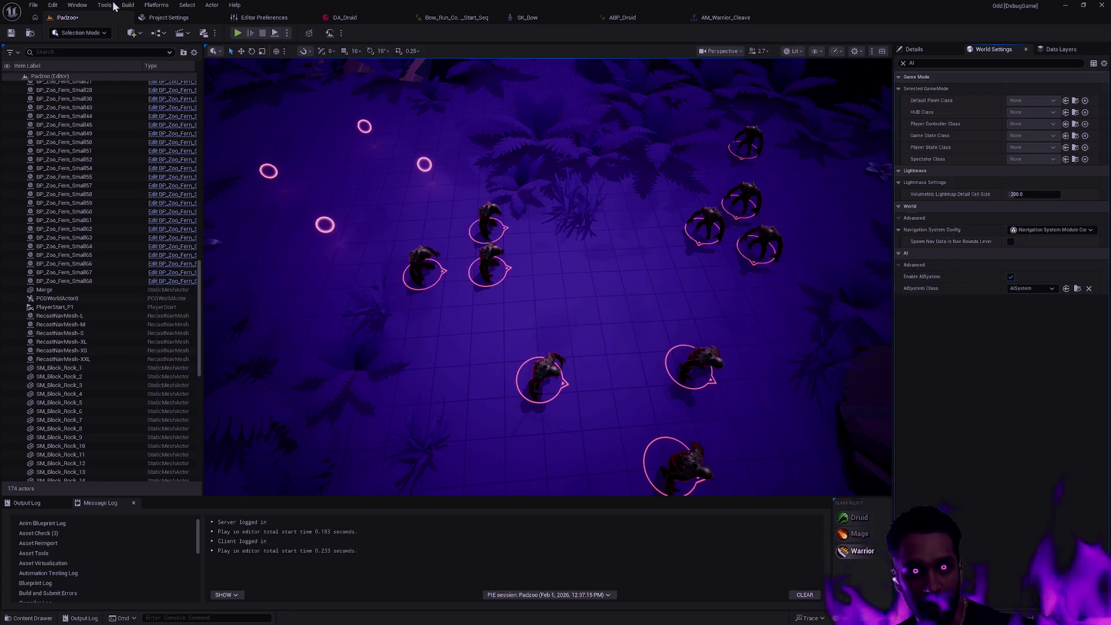
click(77, 5)
mouse_move(168, 49)
click(247, 53)
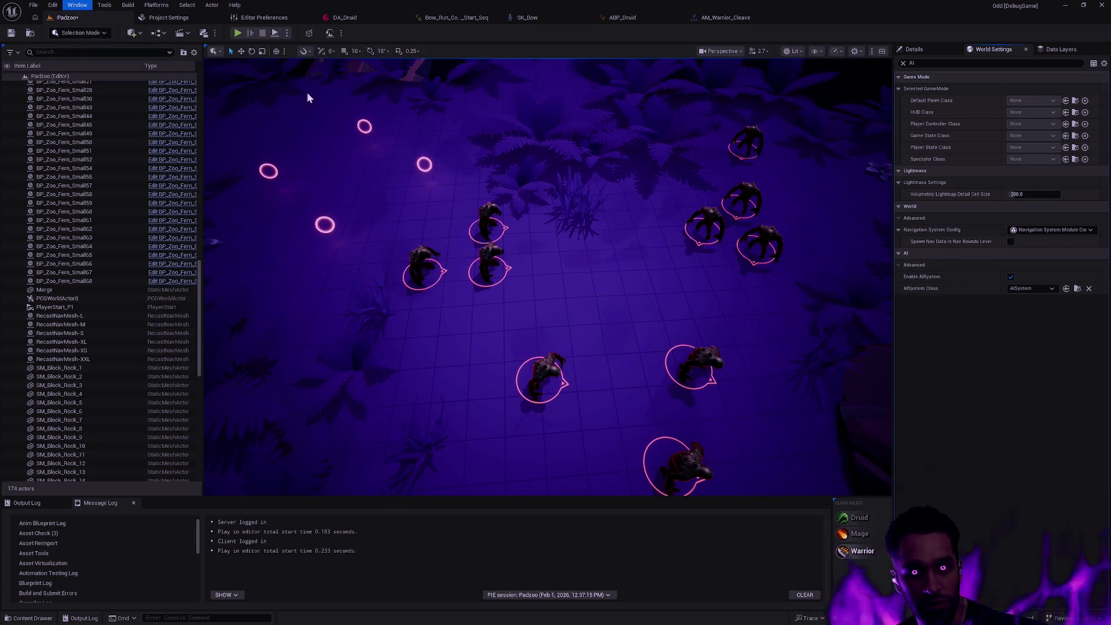
drag(495, 186, 480, 189)
key(super+Left)
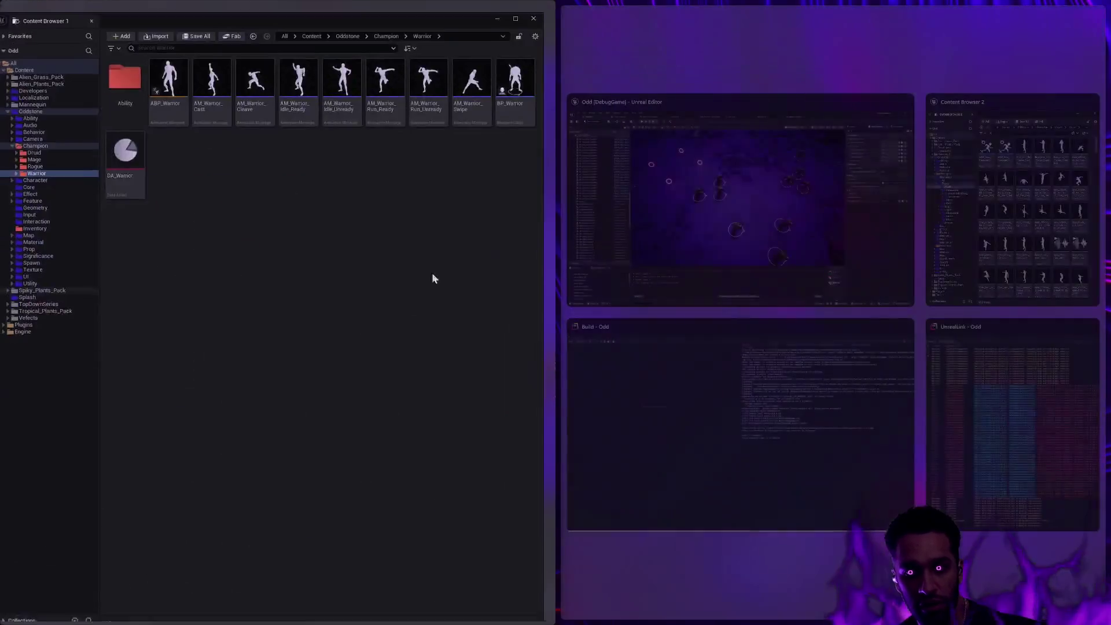
Fill the right half with Content Browser 2, clear its filter, and open Druid's Audio folder.
click(1013, 191)
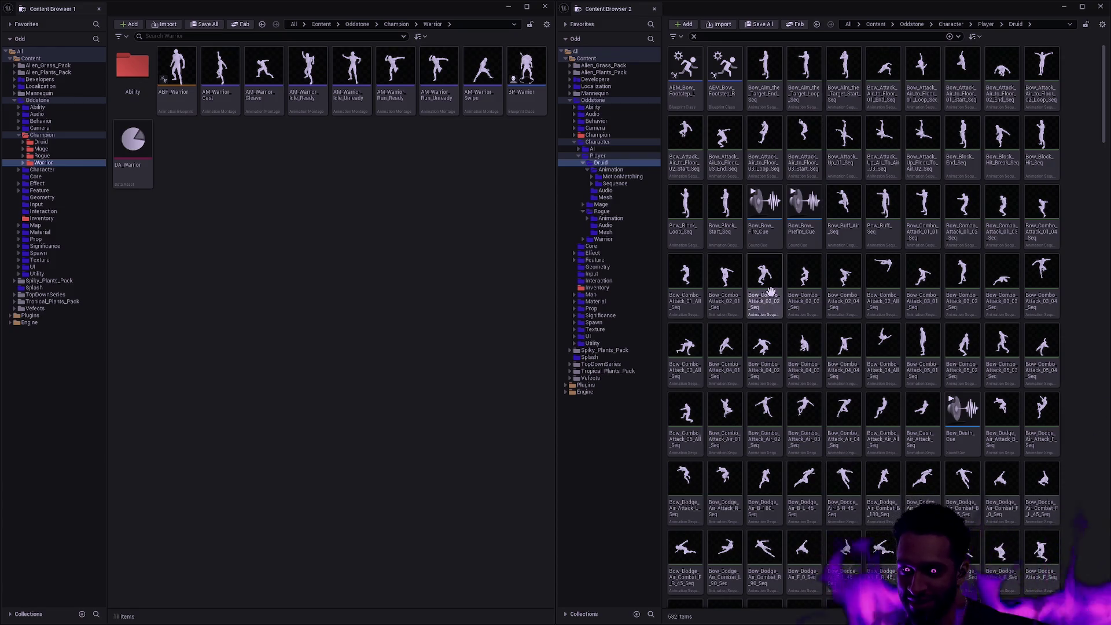
mouse_move(854, 266)
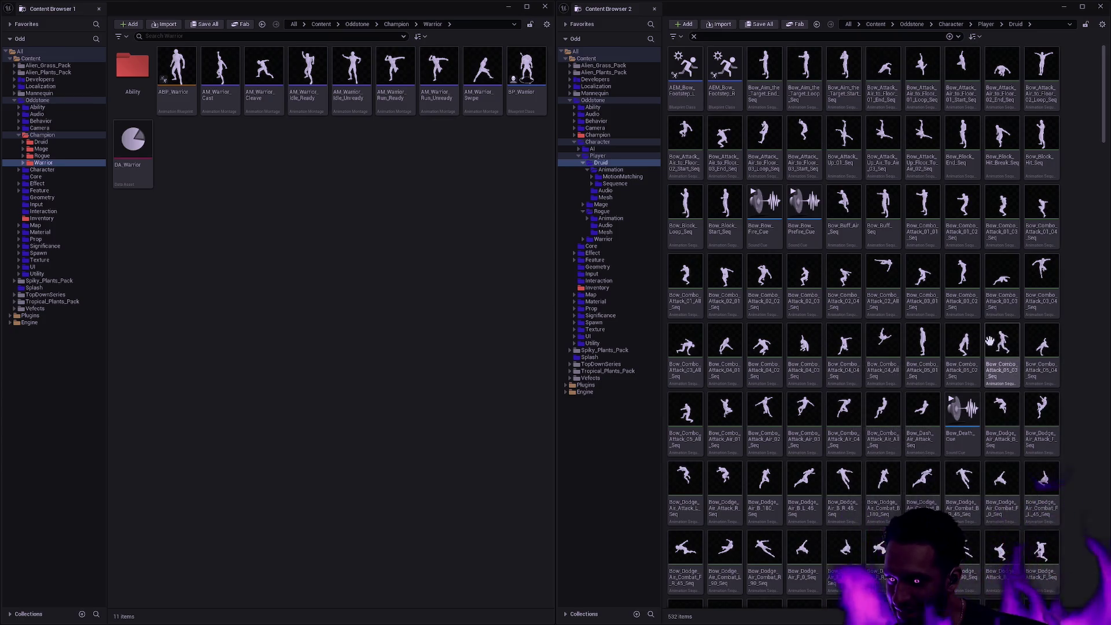
mouse_move(1008, 421)
scroll(1002, 411, down, 5)
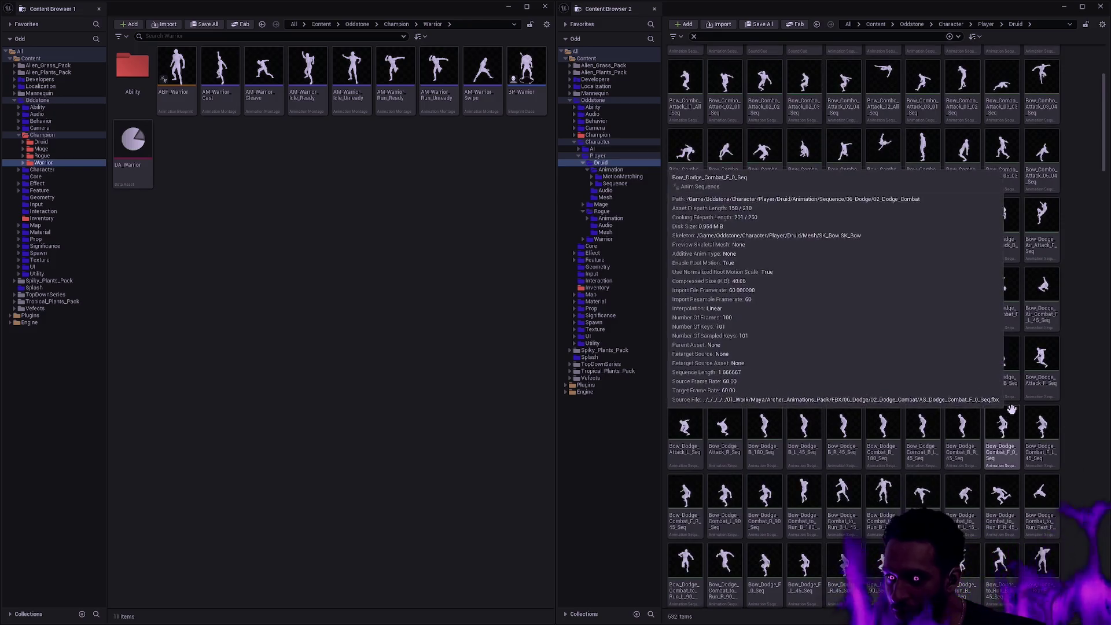
scroll(984, 355, up, 1)
scroll(980, 370, down, 1)
click(694, 36)
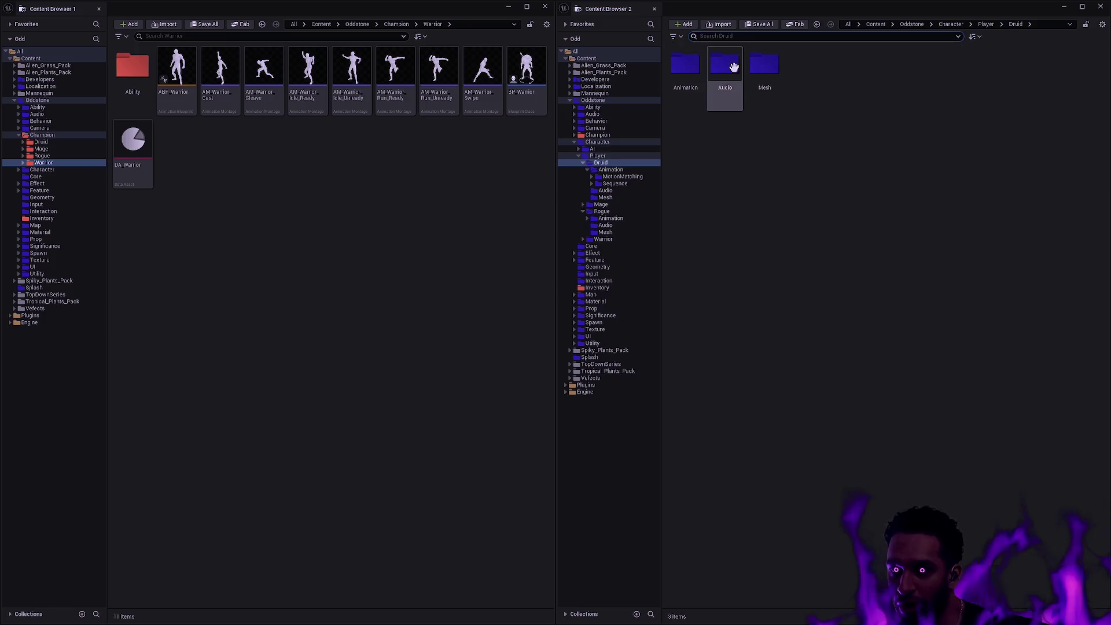
double_click(734, 78)
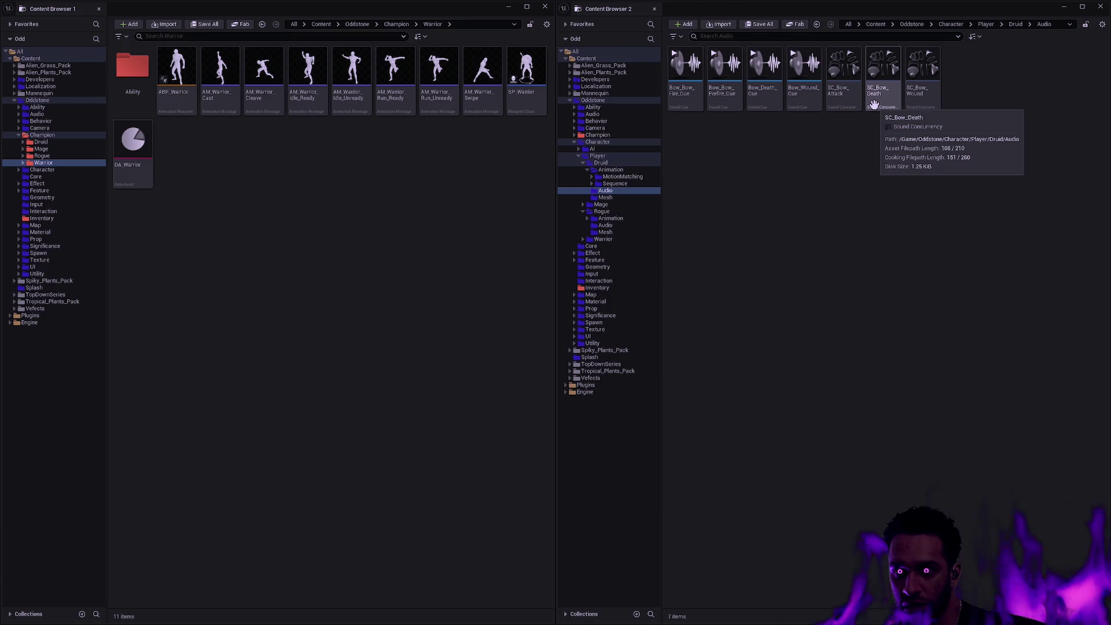
Batch-rename all seven Druid audio assets, replacing 'Bow' with 'Druid' in their names.
key(alt+Left)
key(alt+Right)
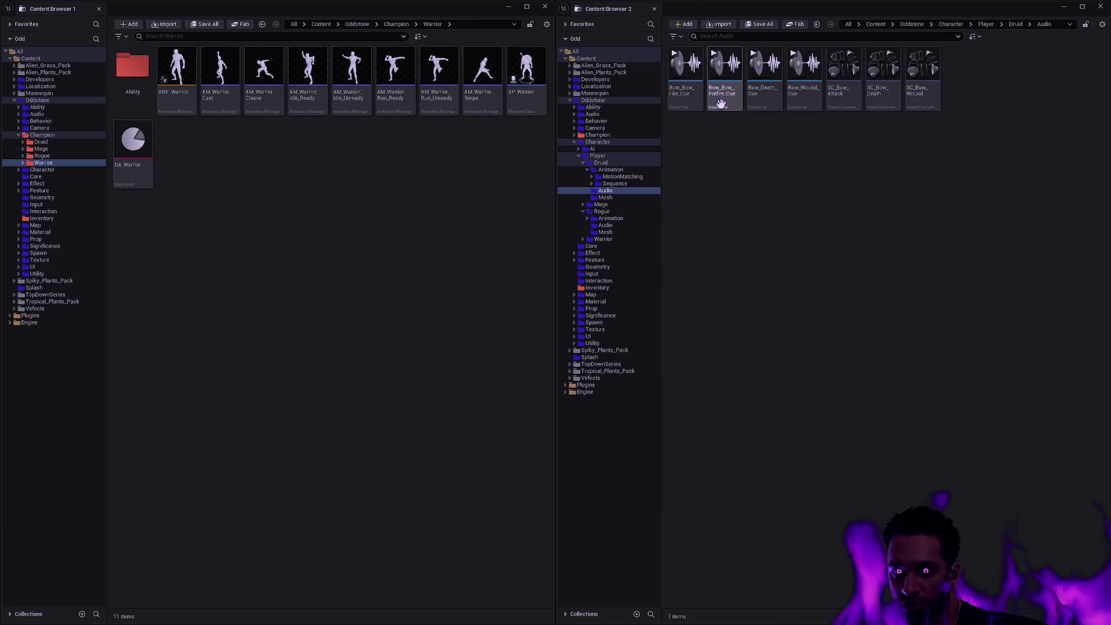
key(ctrl+a)
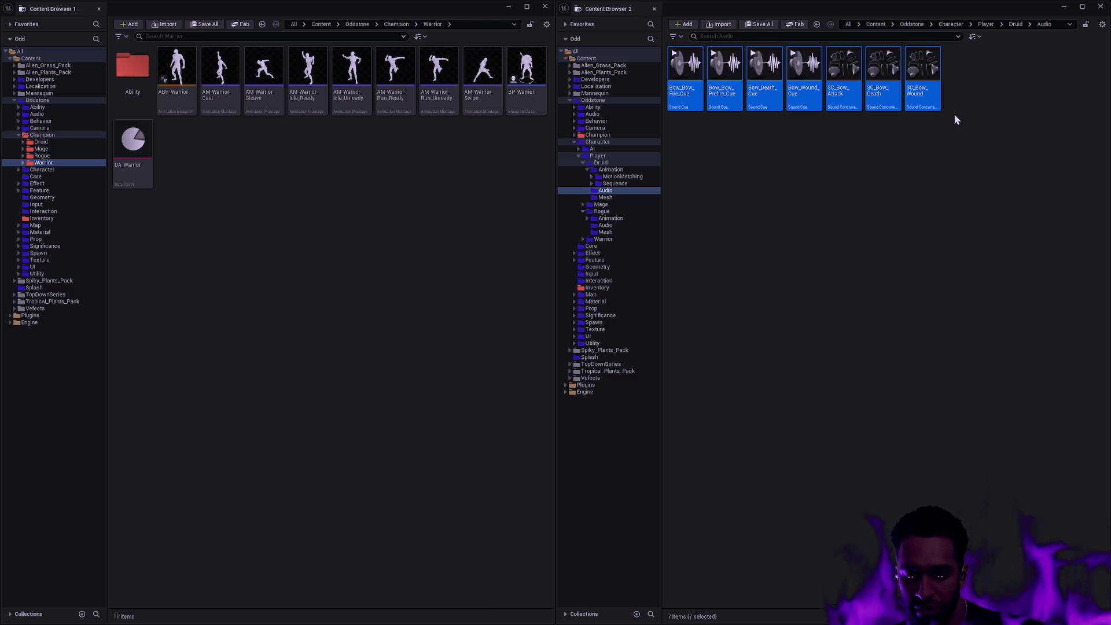
key(F2)
text(Bow)
key(Tab)
text(Druid)
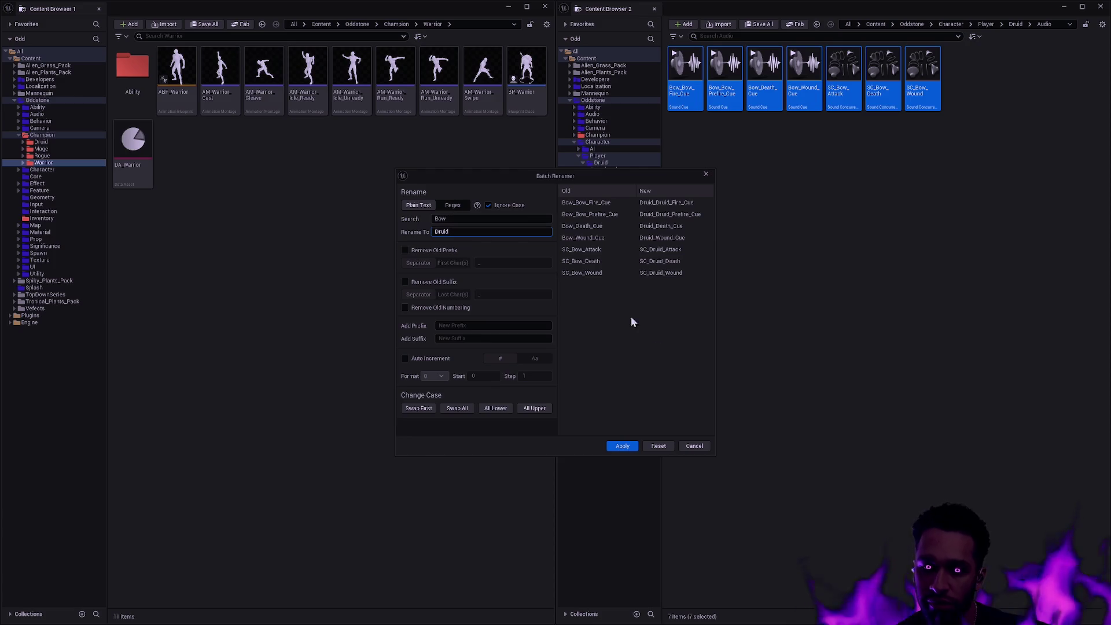
click(630, 447)
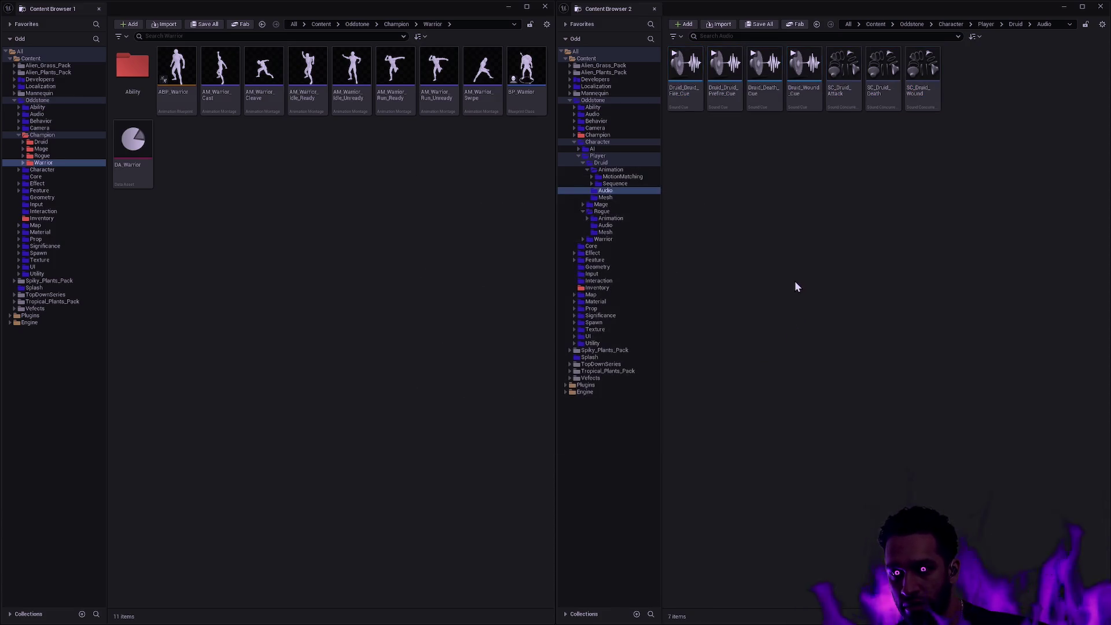
key(alt+Left)
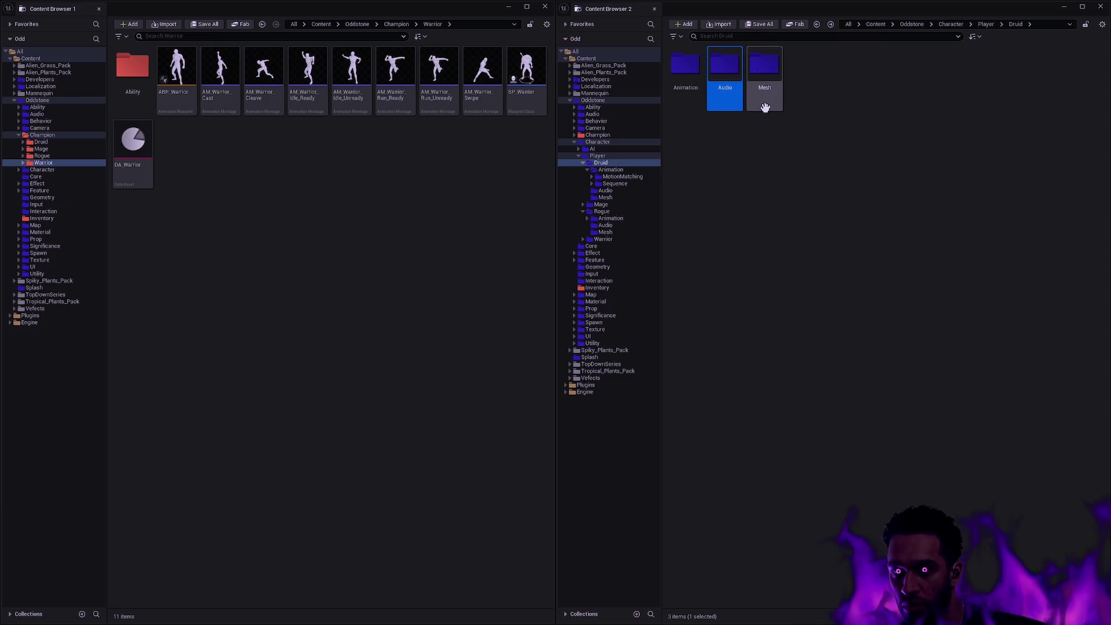
Inspect the player Druid's Animation and Mesh folders.
double_click(680, 84)
key(alt+Left)
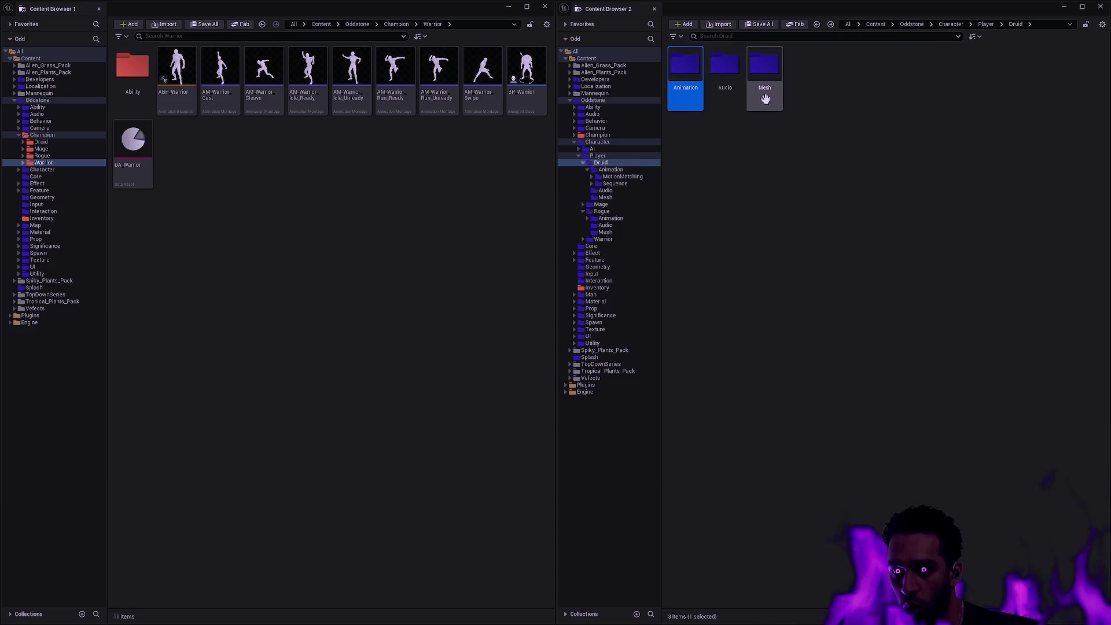
double_click(767, 92)
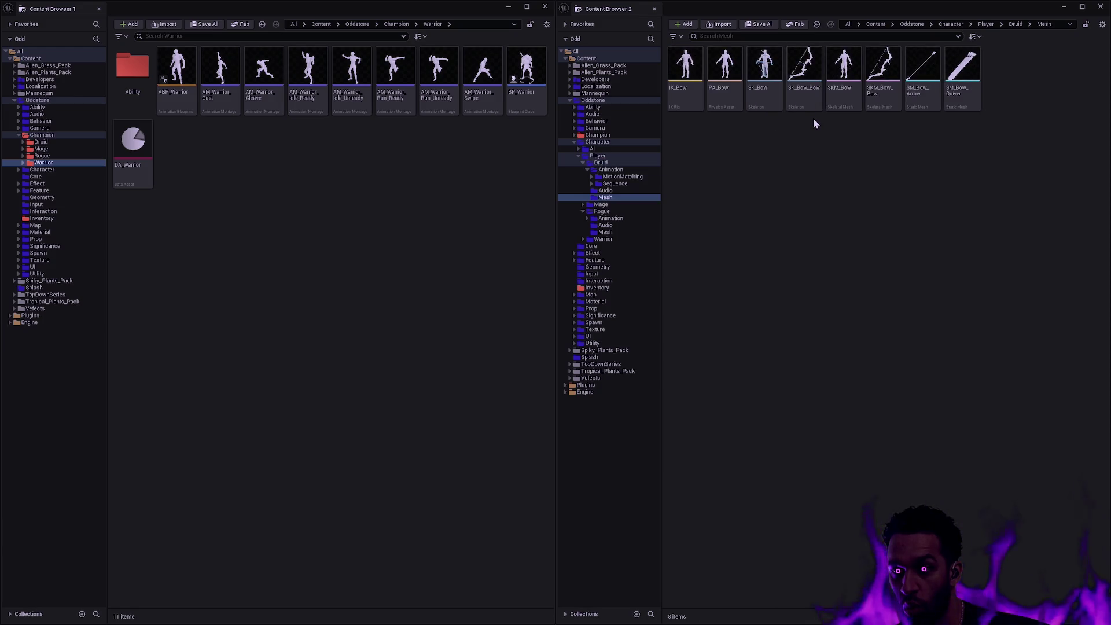
key(alt+Left)
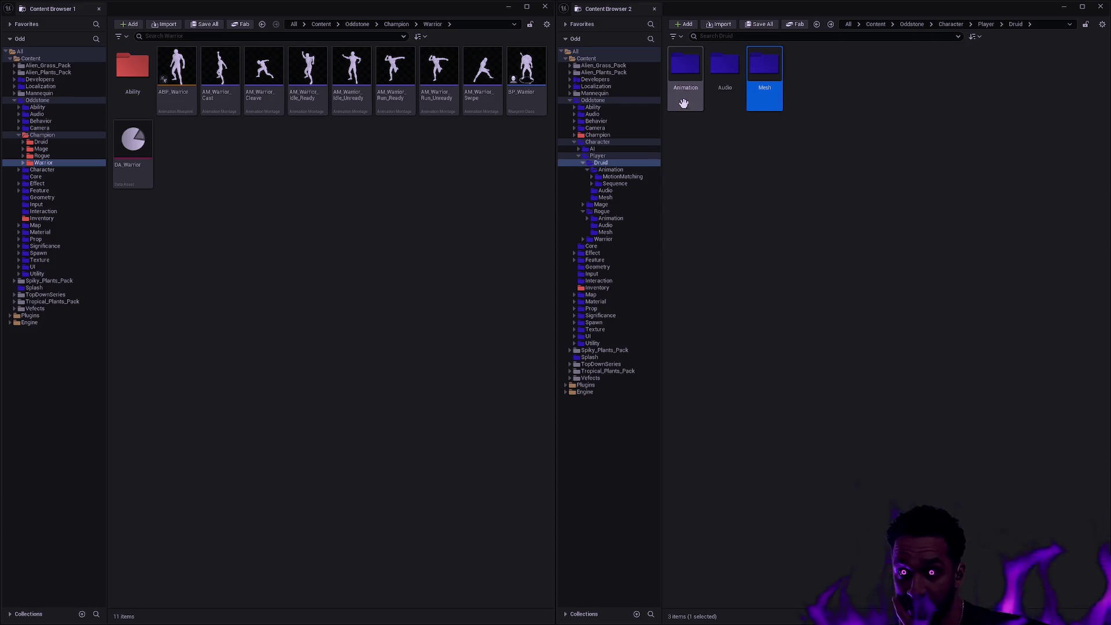
Move the Druid Audio folder from Browser 2 into Champion/Druid in Browser 1.
click(397, 24)
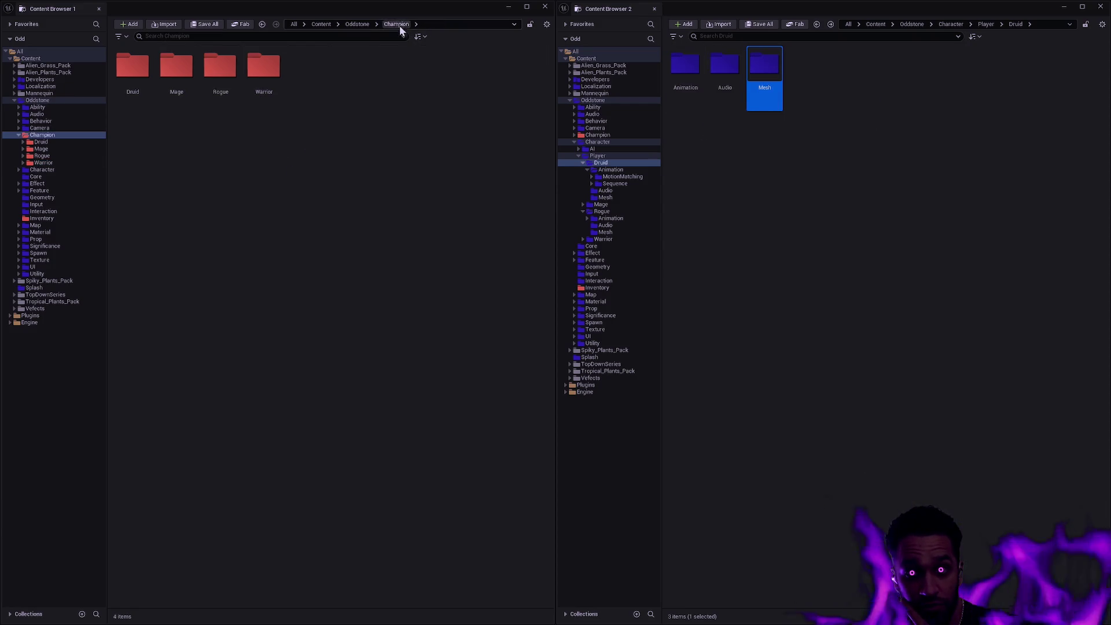
double_click(130, 77)
click(734, 93)
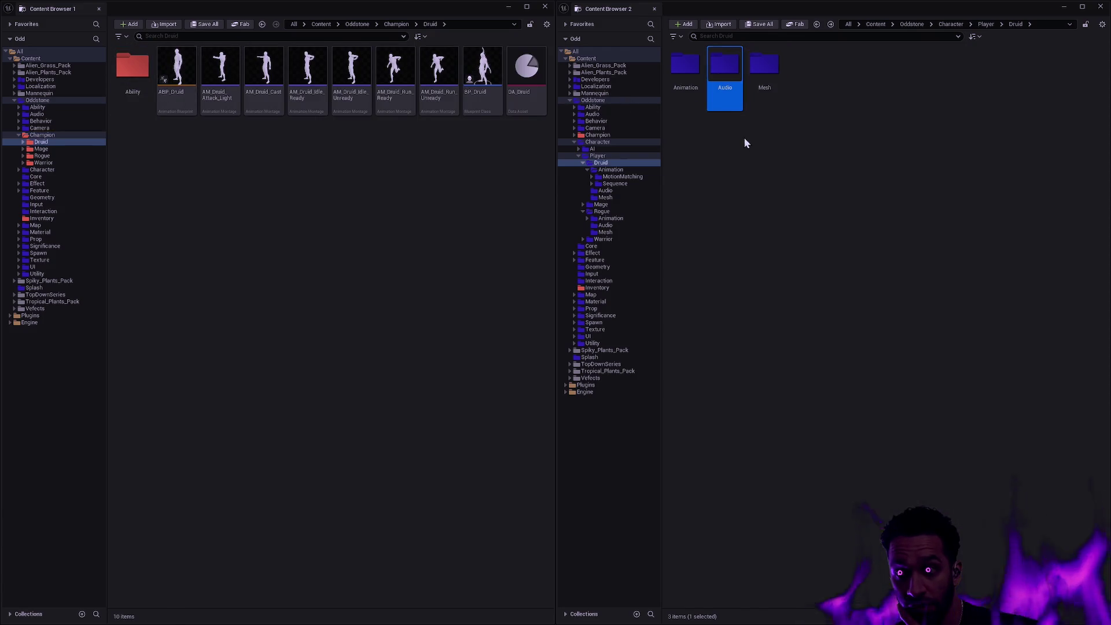
drag(738, 93, 414, 169)
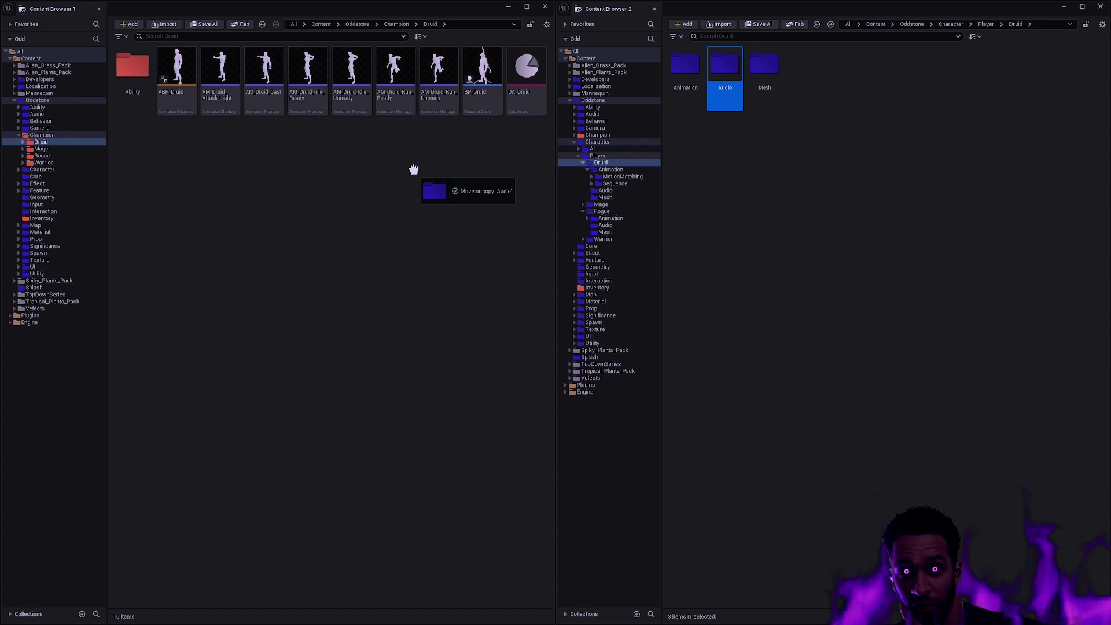
drag(413, 169, 414, 171)
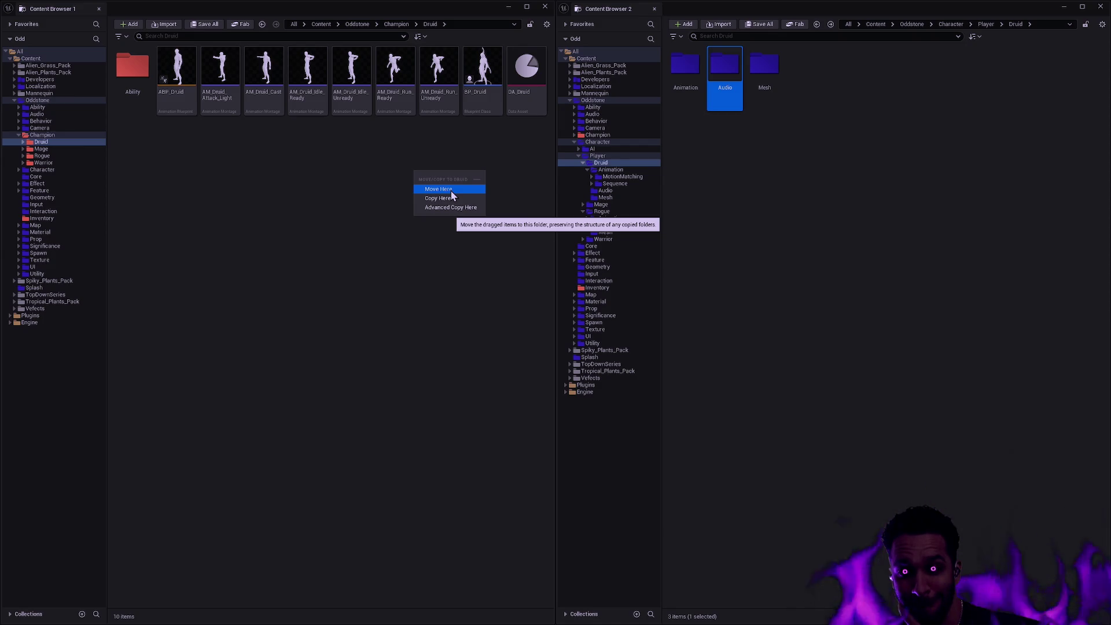
click(451, 191)
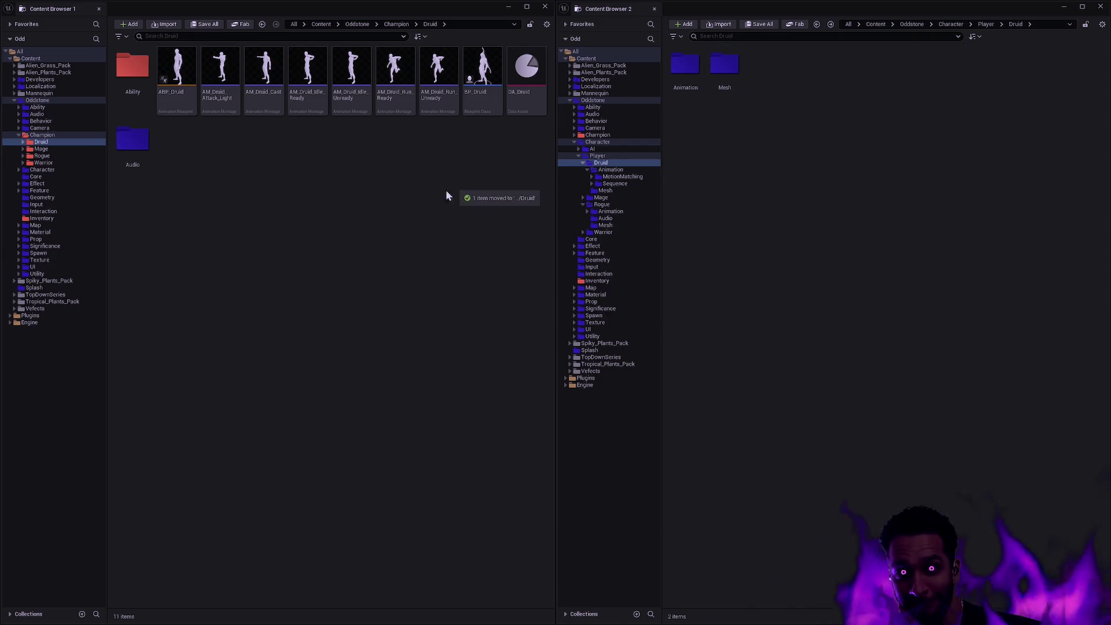
right_click(284, 176)
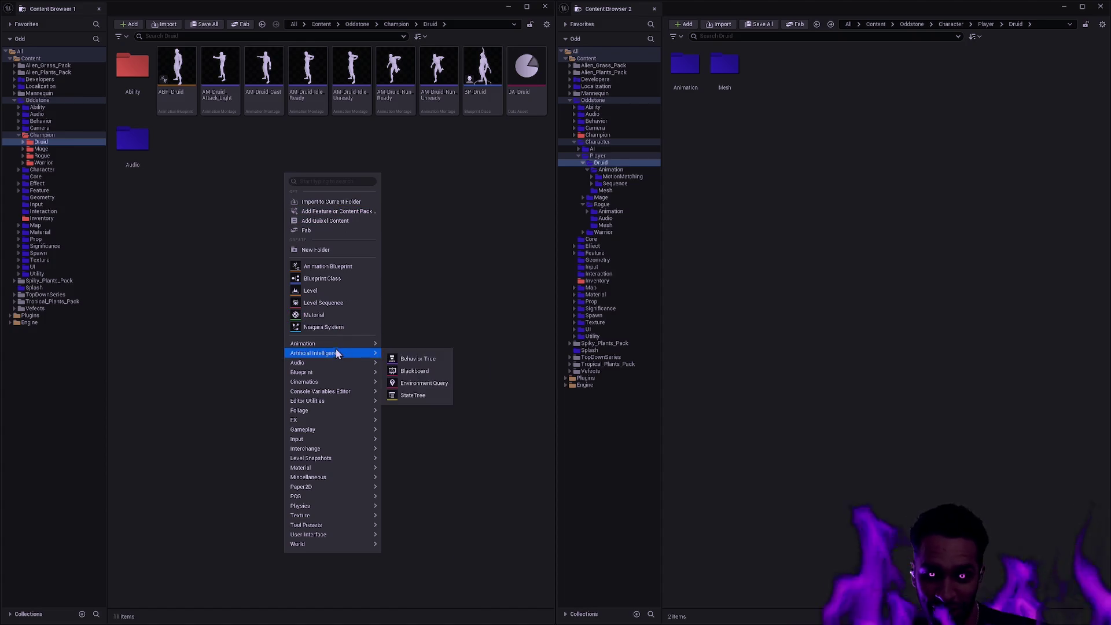
click(311, 250)
text(Animation)
key(Return)
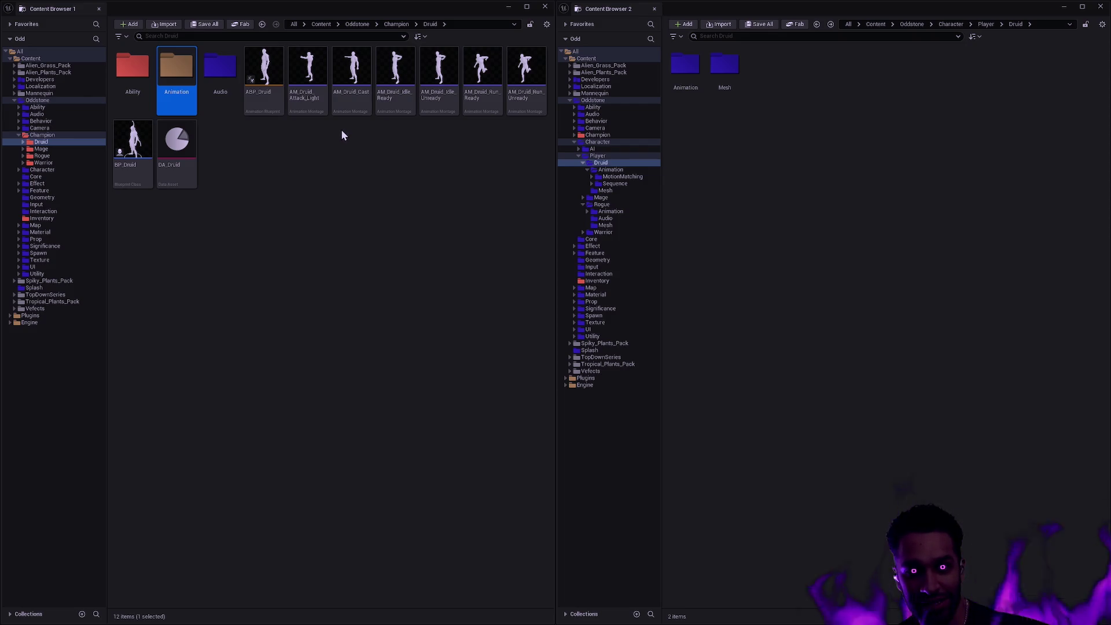
click(270, 104)
shift+click(524, 102)
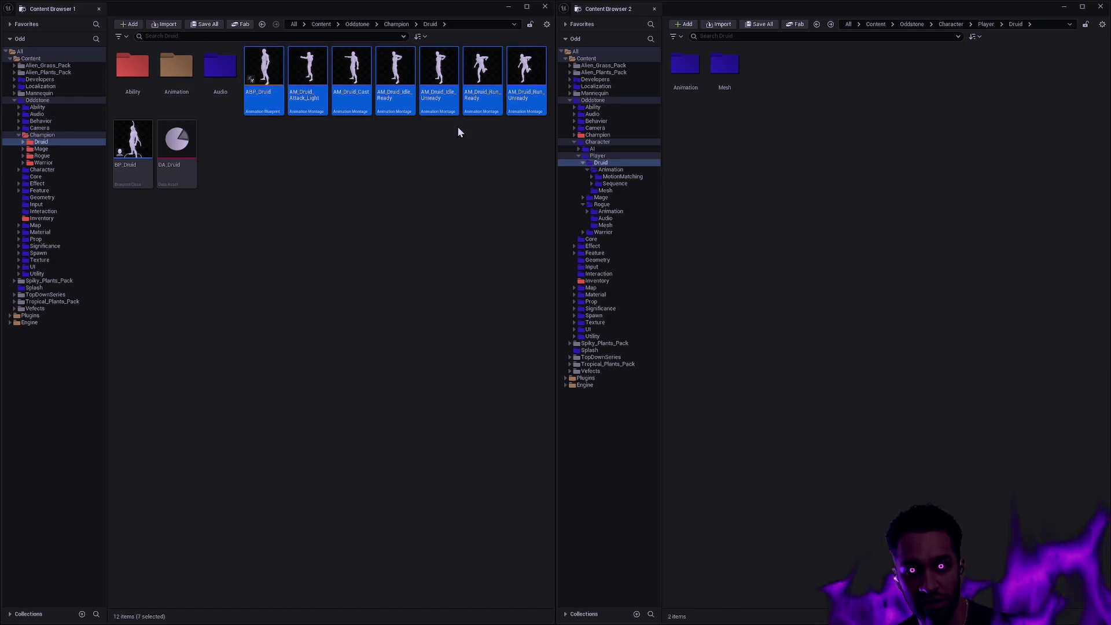
mouse_move(263, 104)
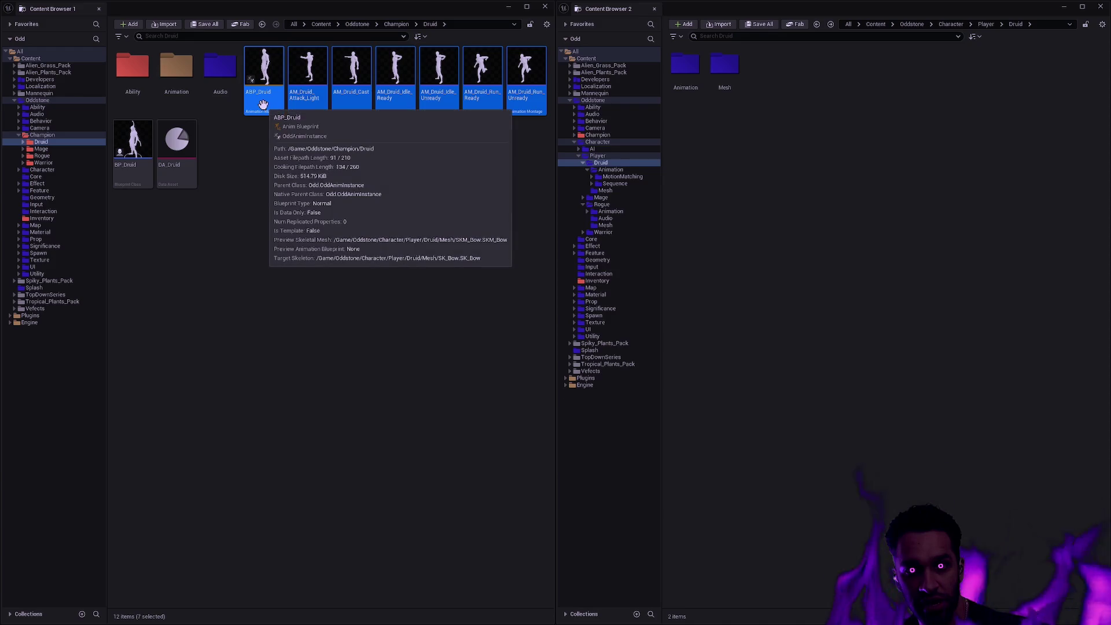
mouse_move(263, 104)
mouse_down()
mouse_move(176, 75)
mouse_move(283, 133)
mouse_move(265, 129)
mouse_up()
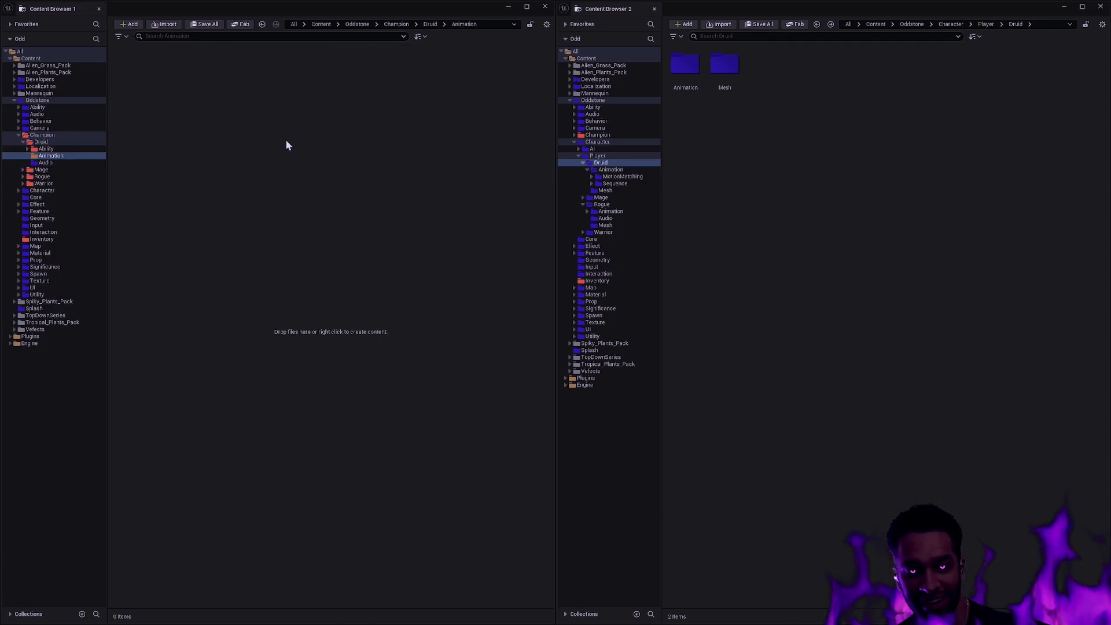
click(272, 130)
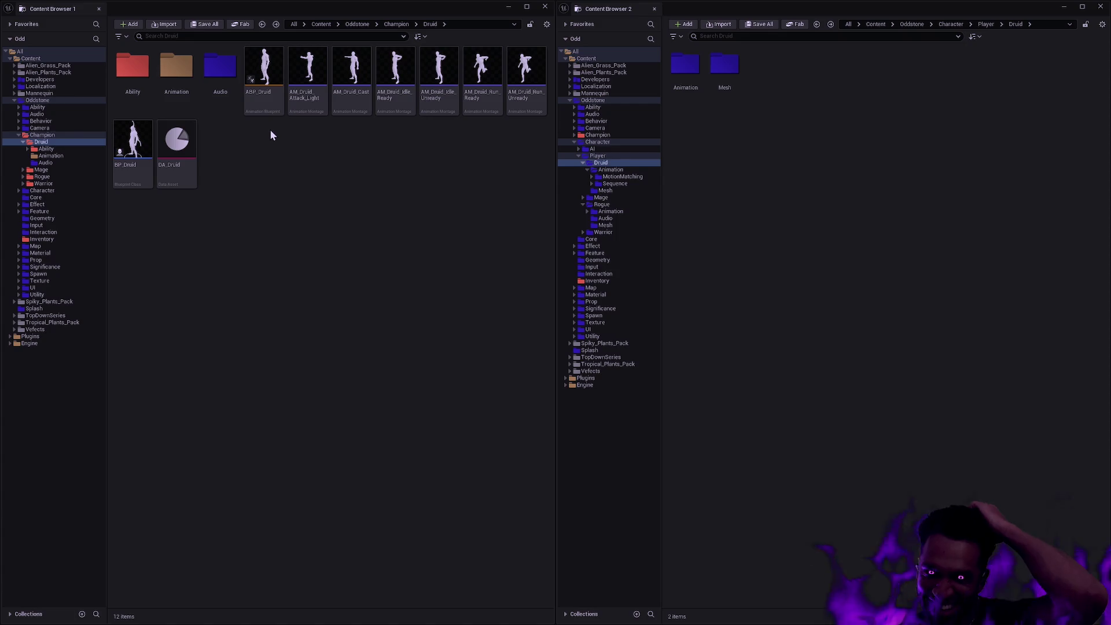
Add the Champion Druid Audio folder to favorites and colour it red.
right_click(223, 86)
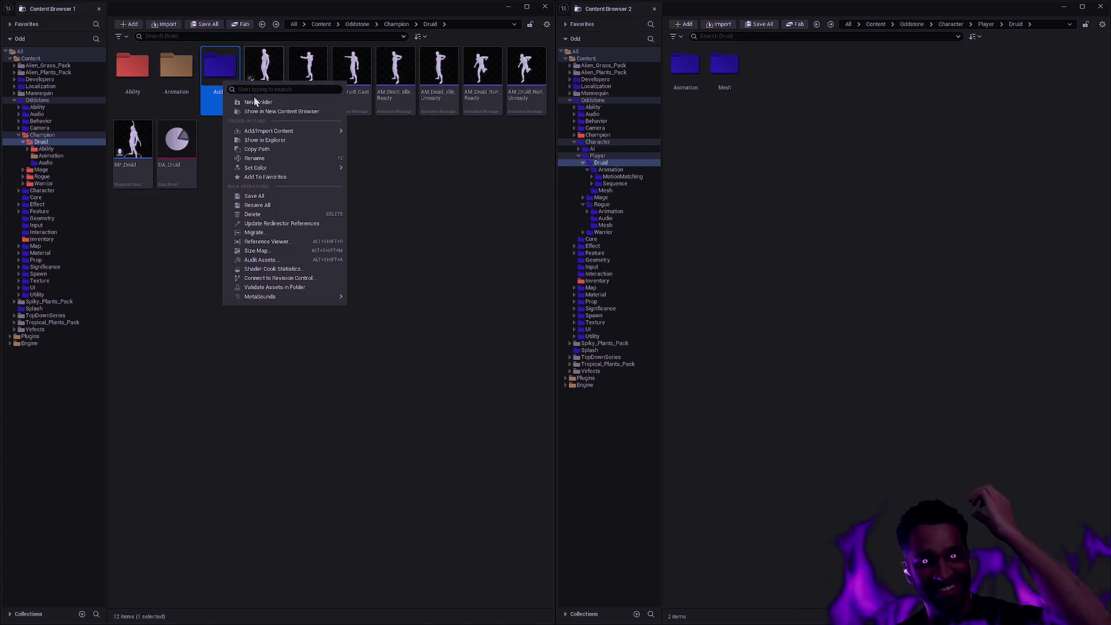
click(272, 177)
right_click(226, 100)
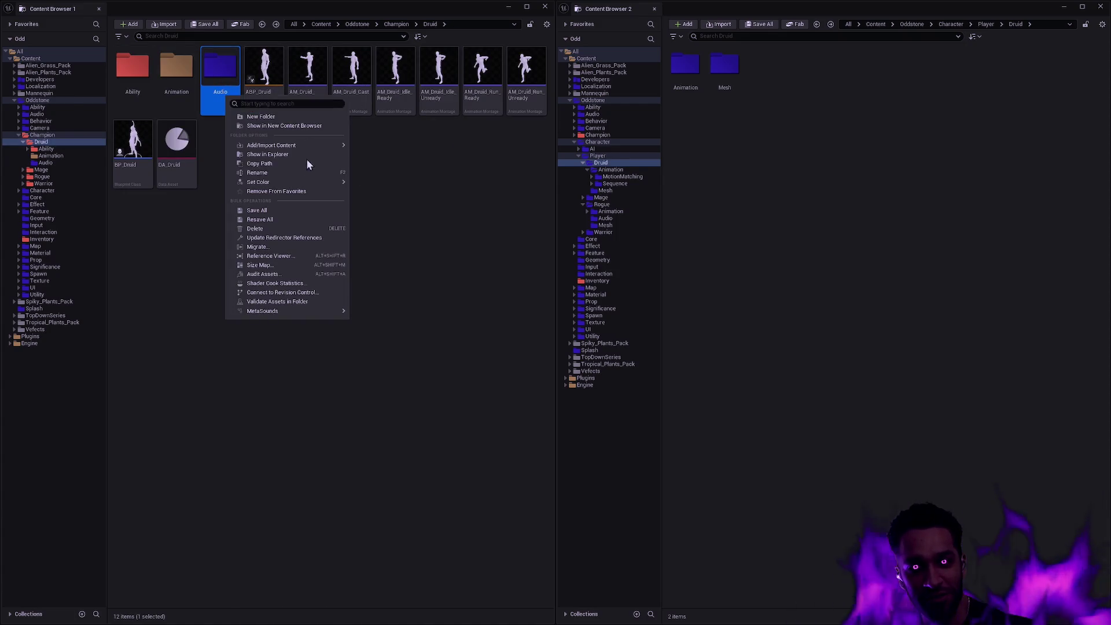
mouse_move(303, 183)
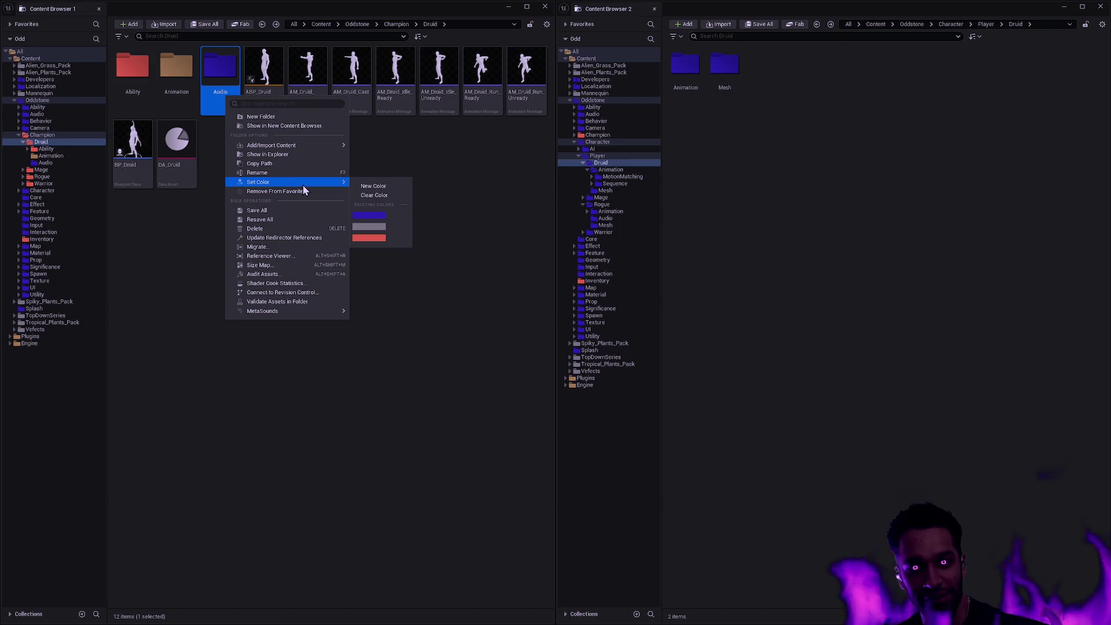
click(372, 237)
Rename the Champion Druid Animation folder to Montage.
right_click(172, 75)
click(370, 159)
mouse_move(133, 154)
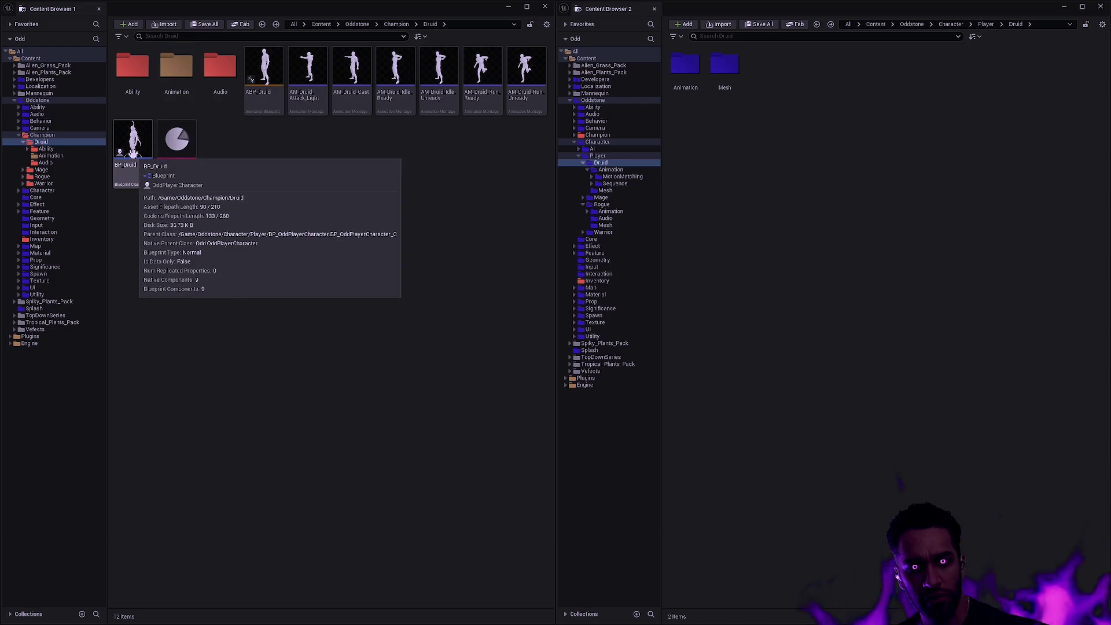
click(311, 94)
shift+click(520, 101)
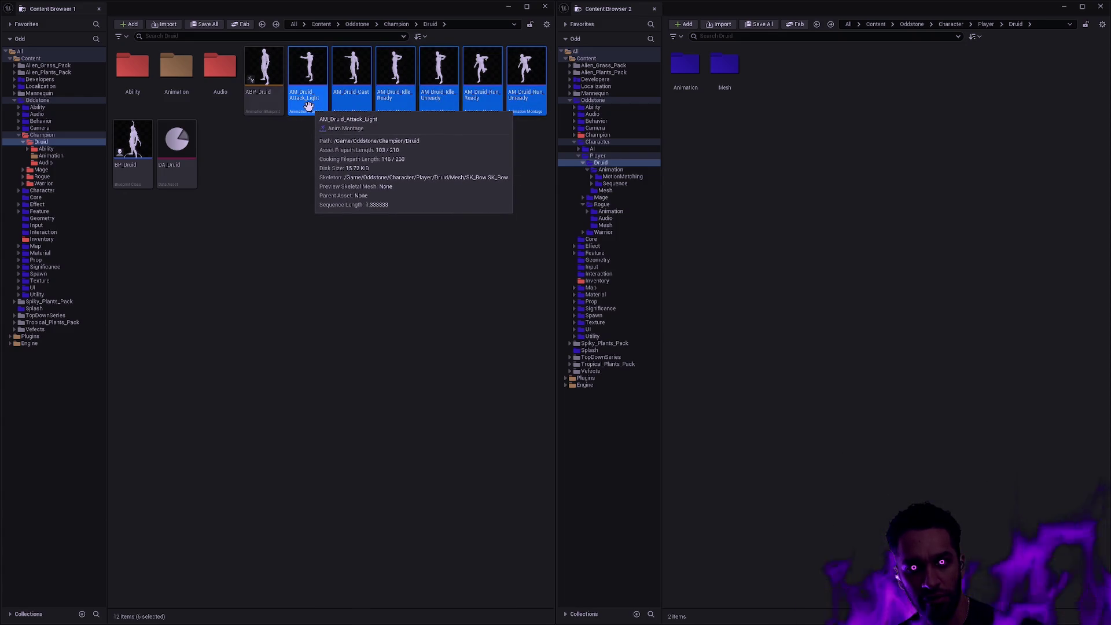
click(191, 82)
key(F2)
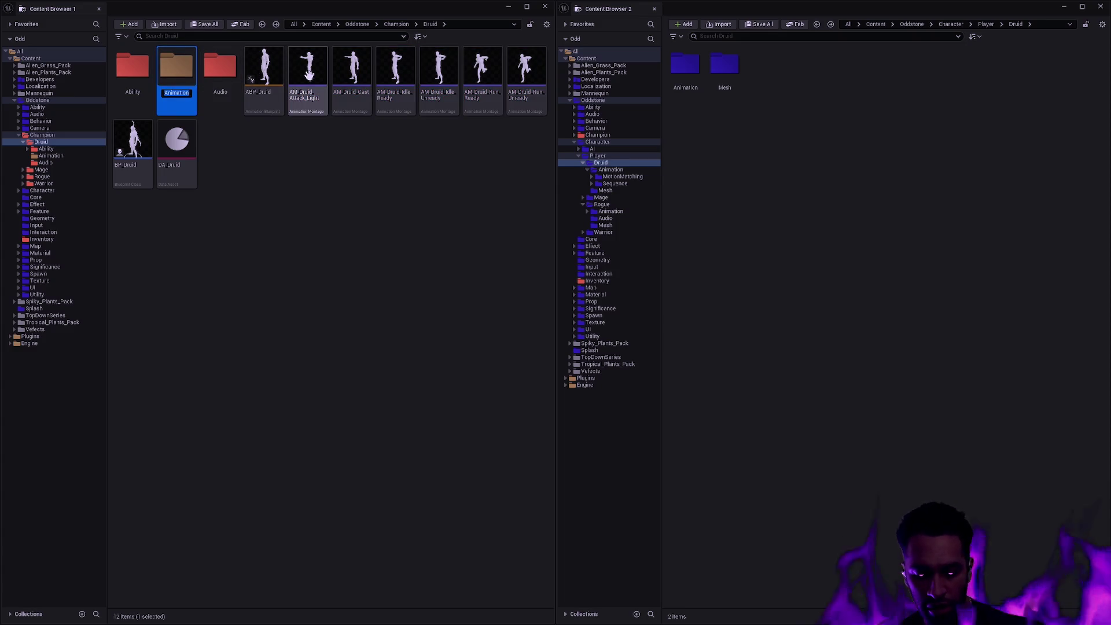
text(Montage)
key(Return)
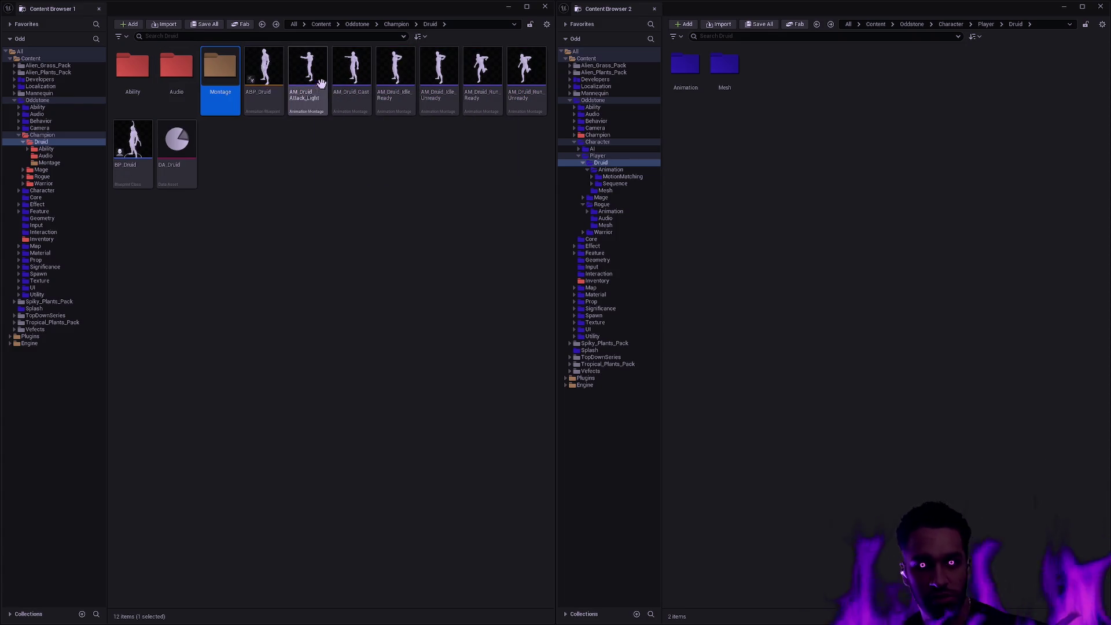
Move the six AM_Druid montages into the Montage folder.
click(320, 110)
shift+click(526, 87)
drag(312, 98, 221, 75)
click(246, 91)
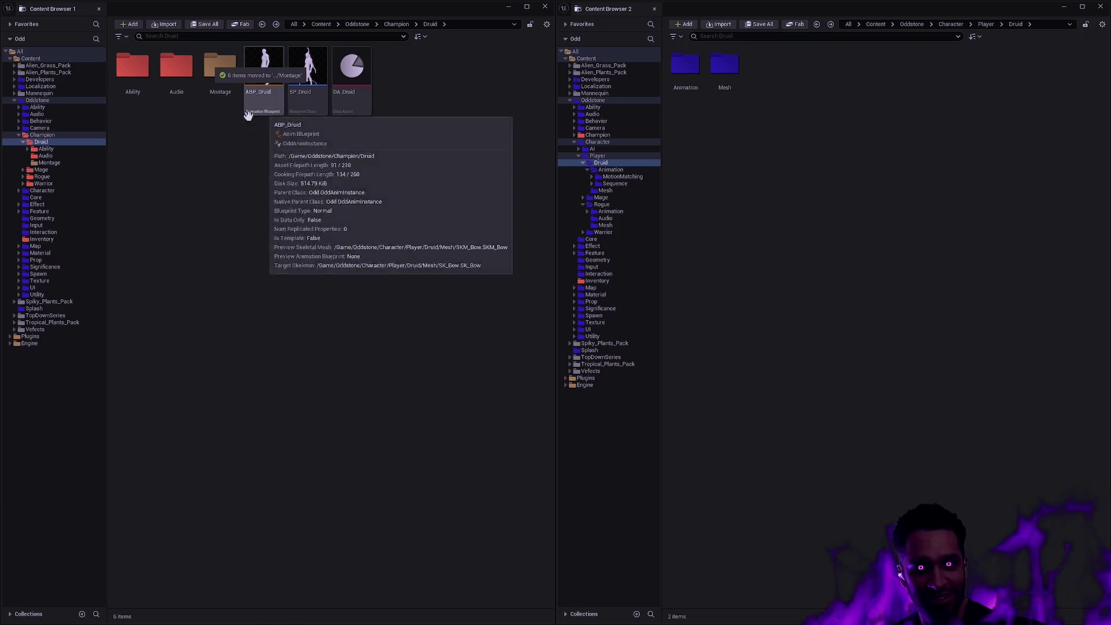
right_click(221, 71)
Colour the Montage folder red and check its contents.
mouse_move(295, 123)
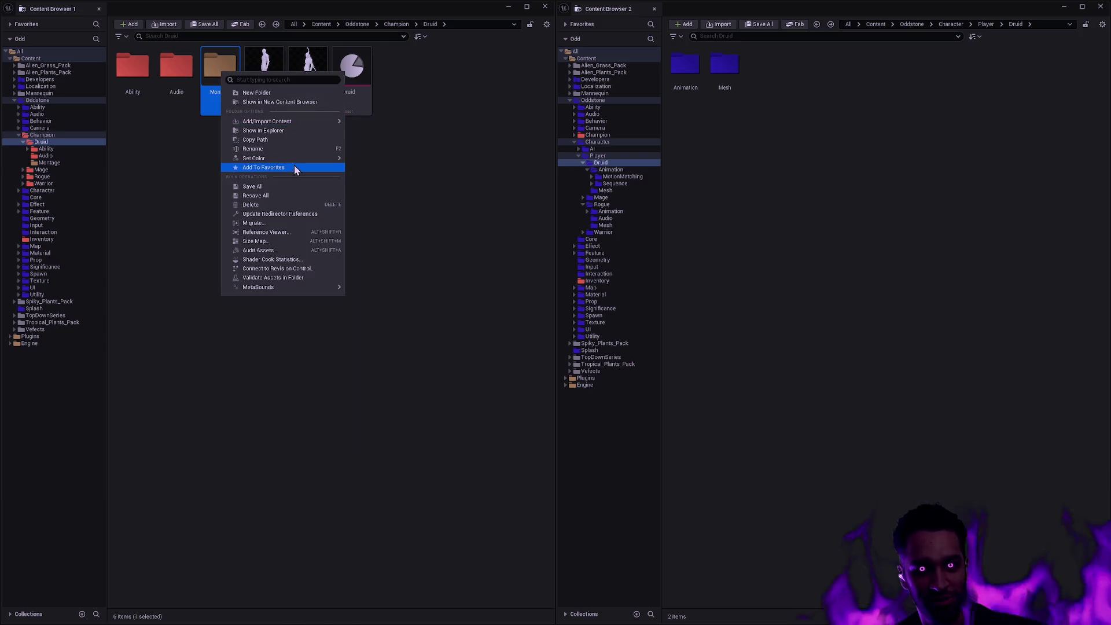
mouse_move(294, 159)
click(377, 205)
double_click(221, 96)
key(alt+Left)
click(361, 160)
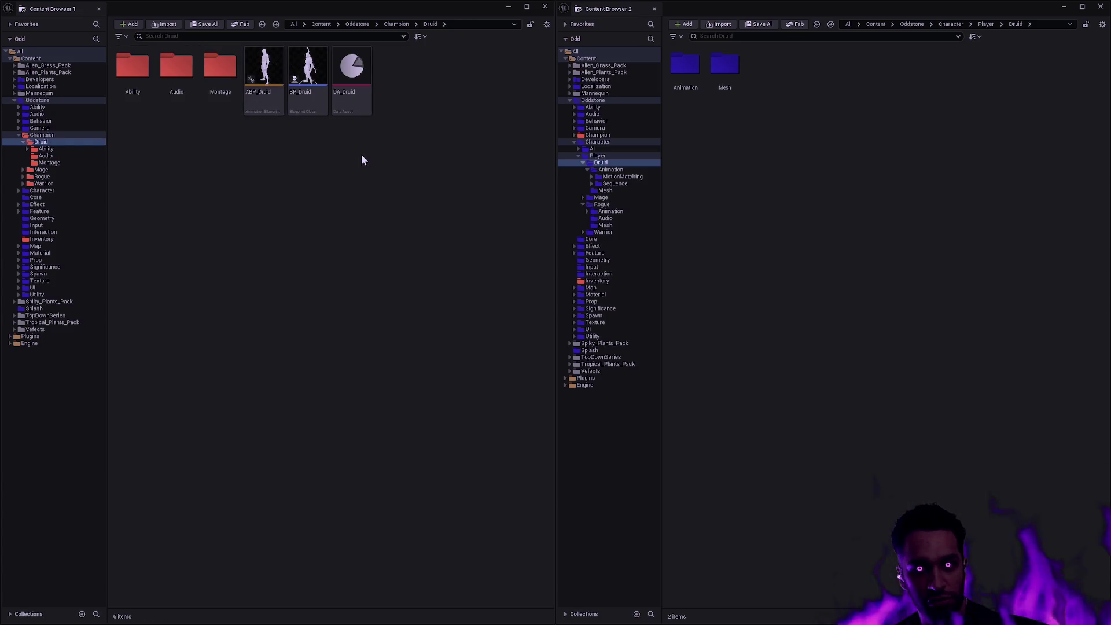
Browse the player Druid's Mesh and Animation folders in Content Browser 2.
double_click(724, 72)
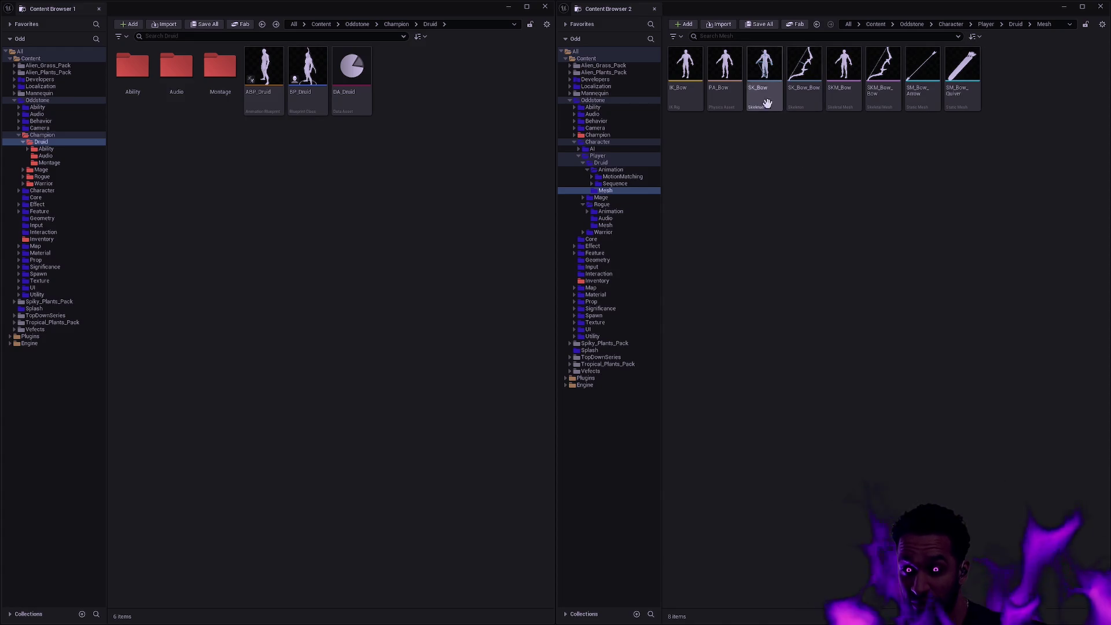
mouse_move(865, 90)
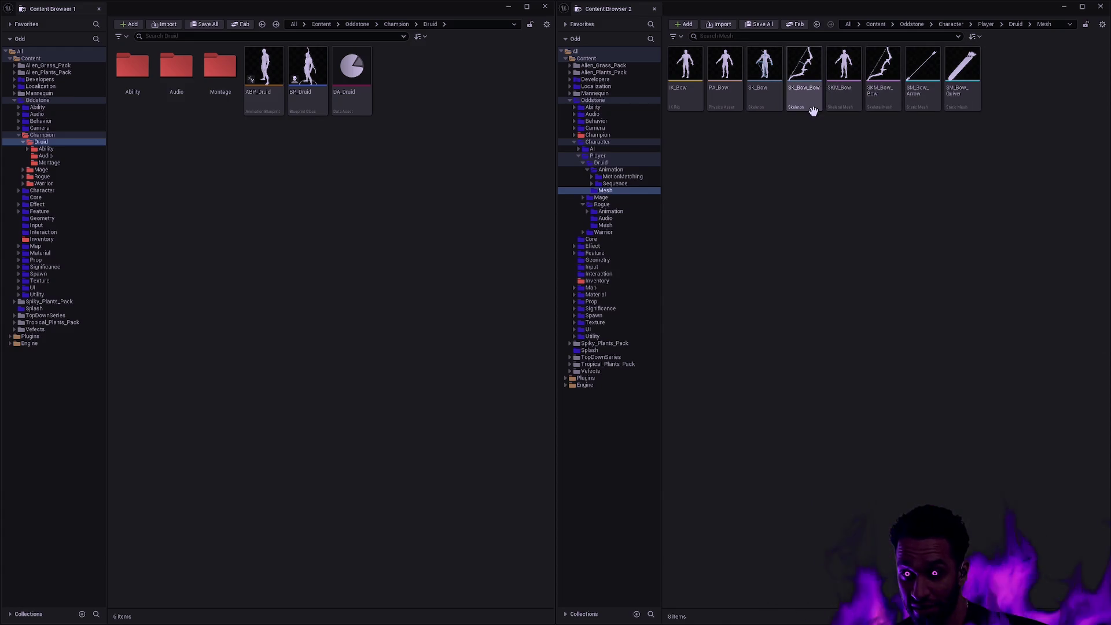
key(alt+Left)
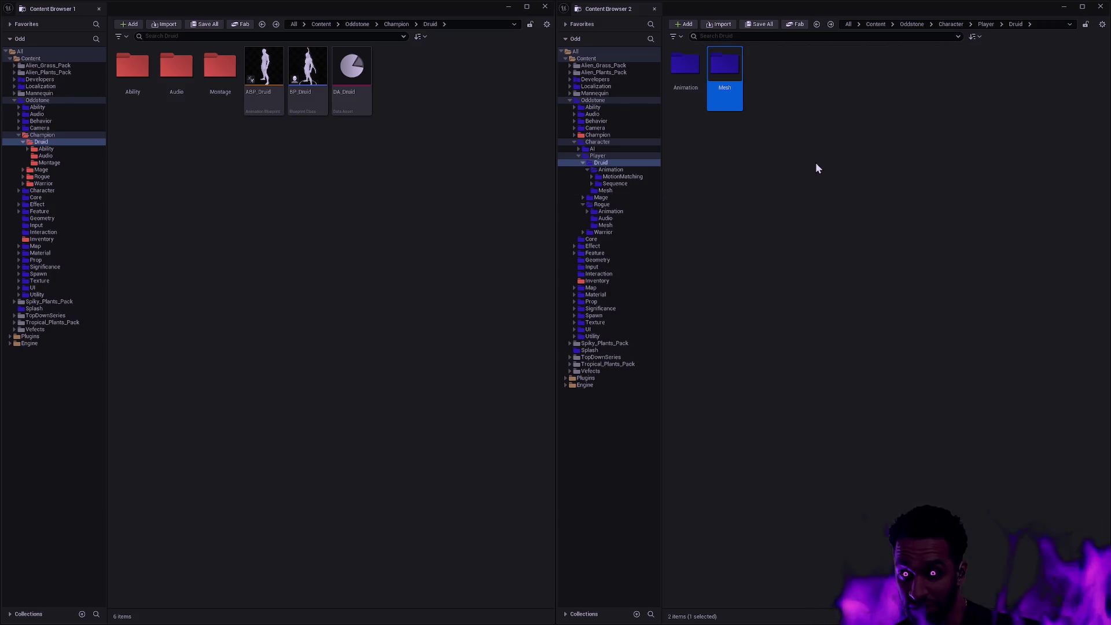
click(695, 101)
double_click(694, 102)
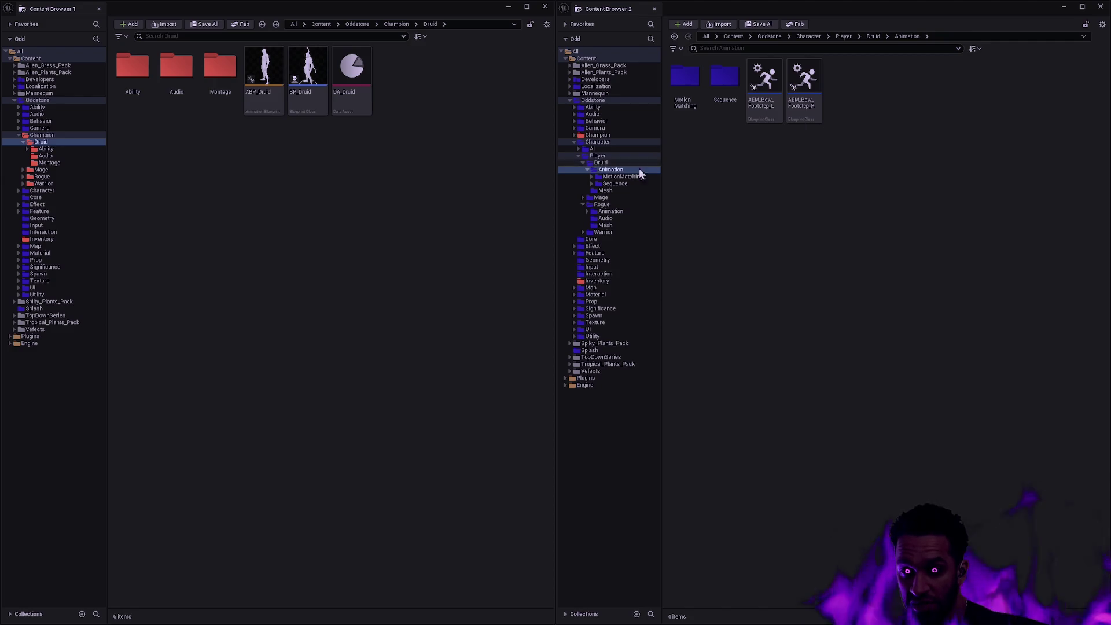
click(658, 162)
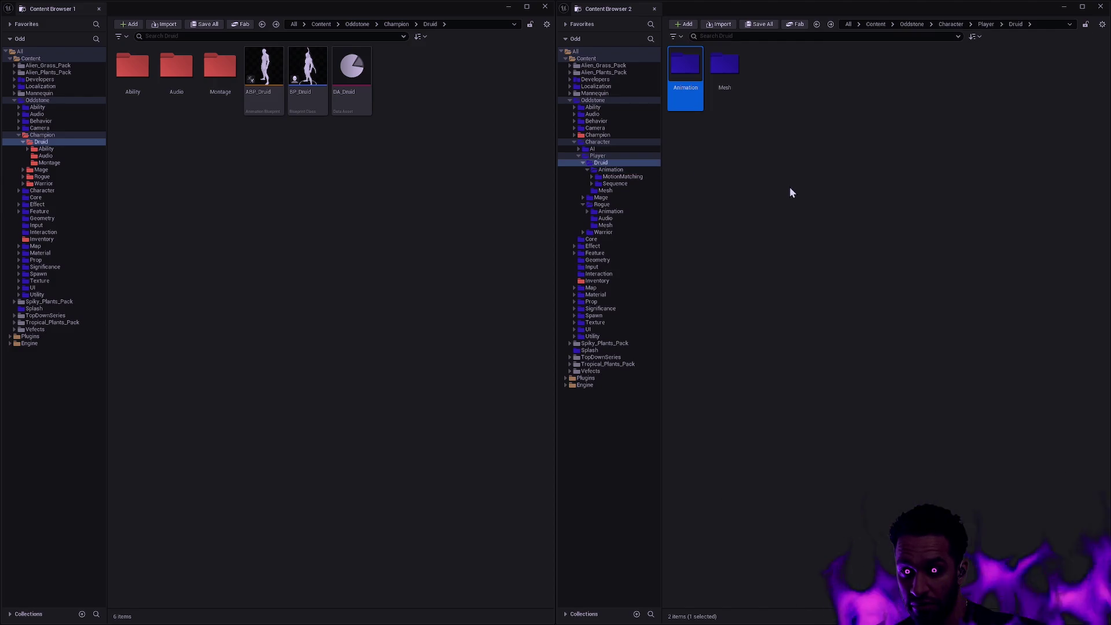
double_click(735, 93)
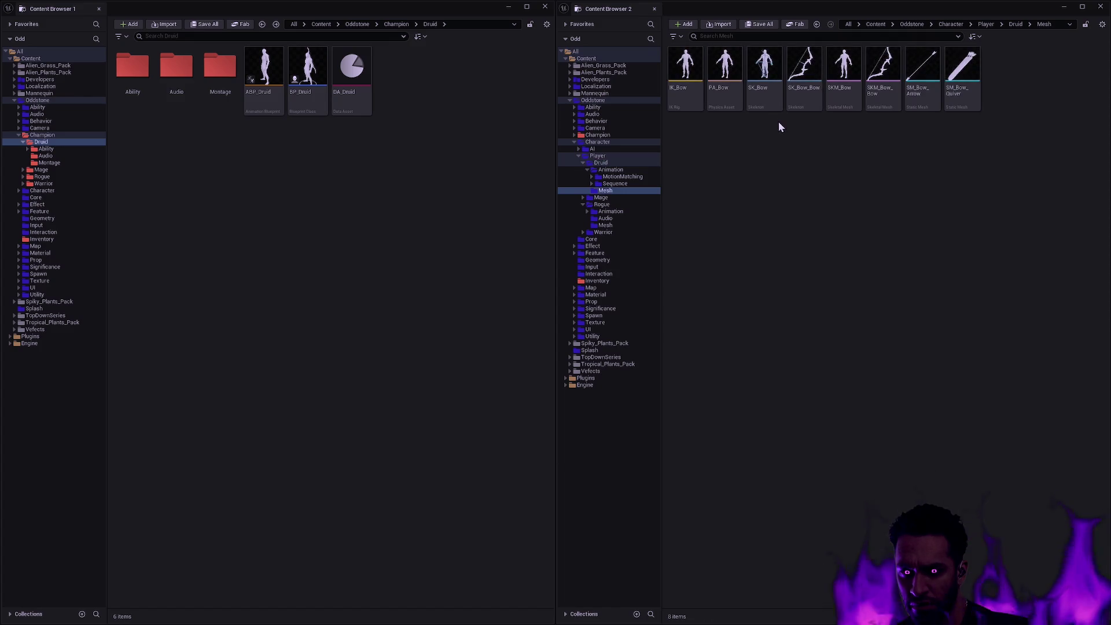
key(alt+Left)
key(alt+Left)
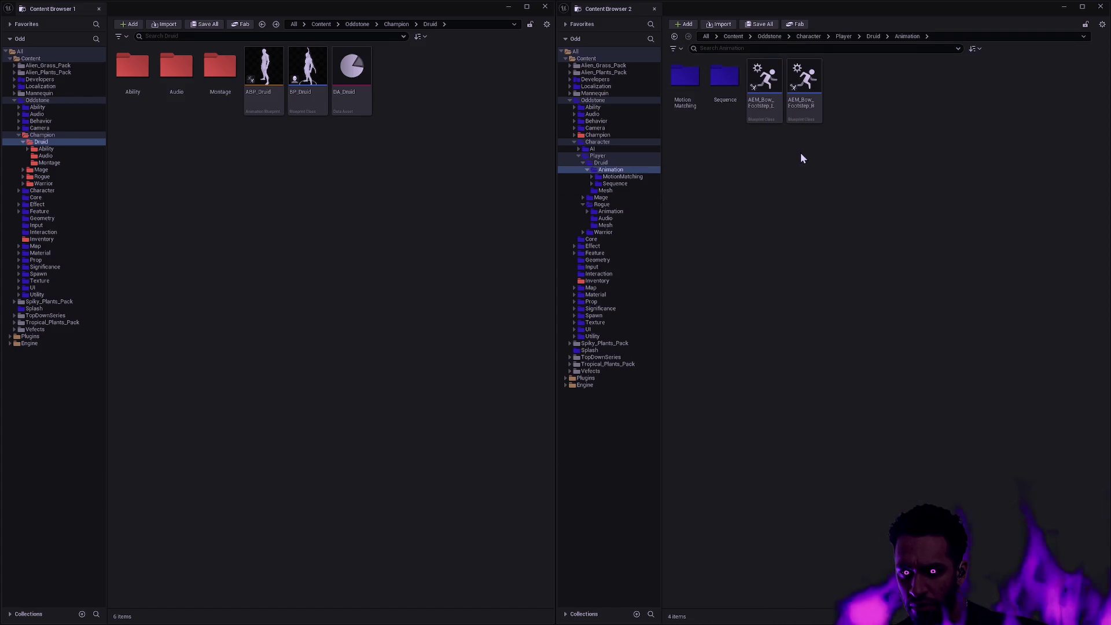
key(alt+Left)
Rename the Character/Player/Druid folder to Bow.
click(606, 158)
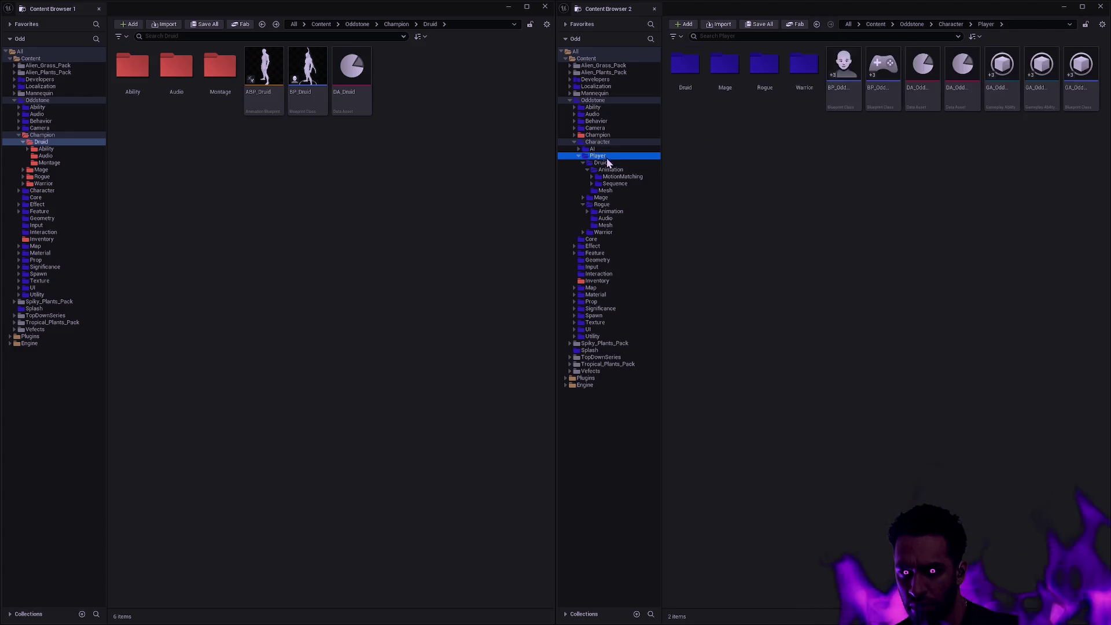
click(596, 156)
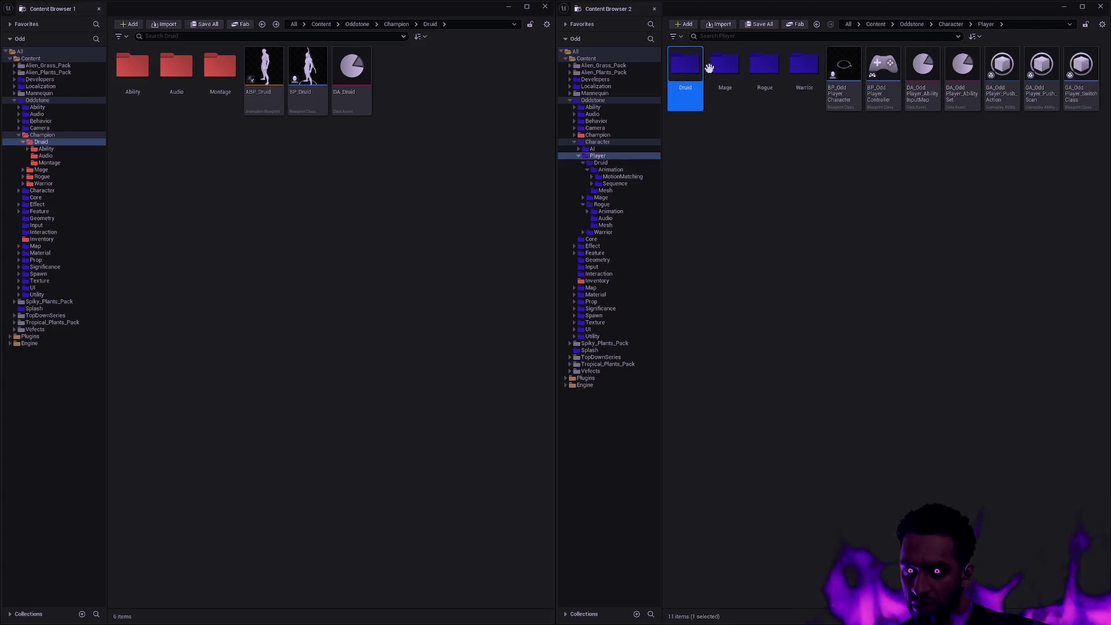
key(F2)
text(Bow)
key(Return)
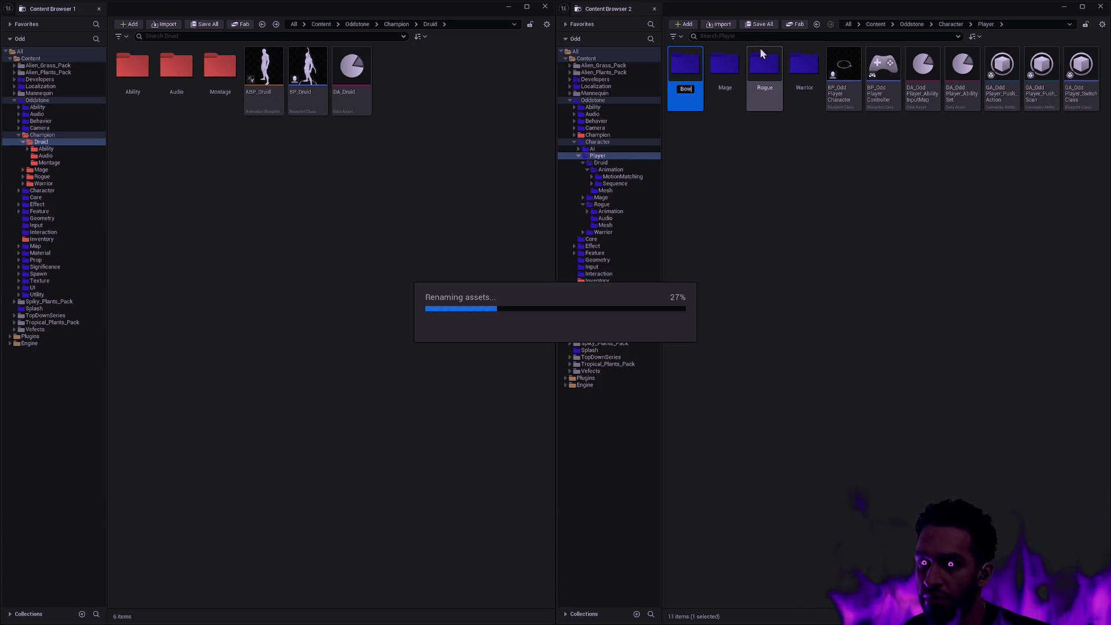
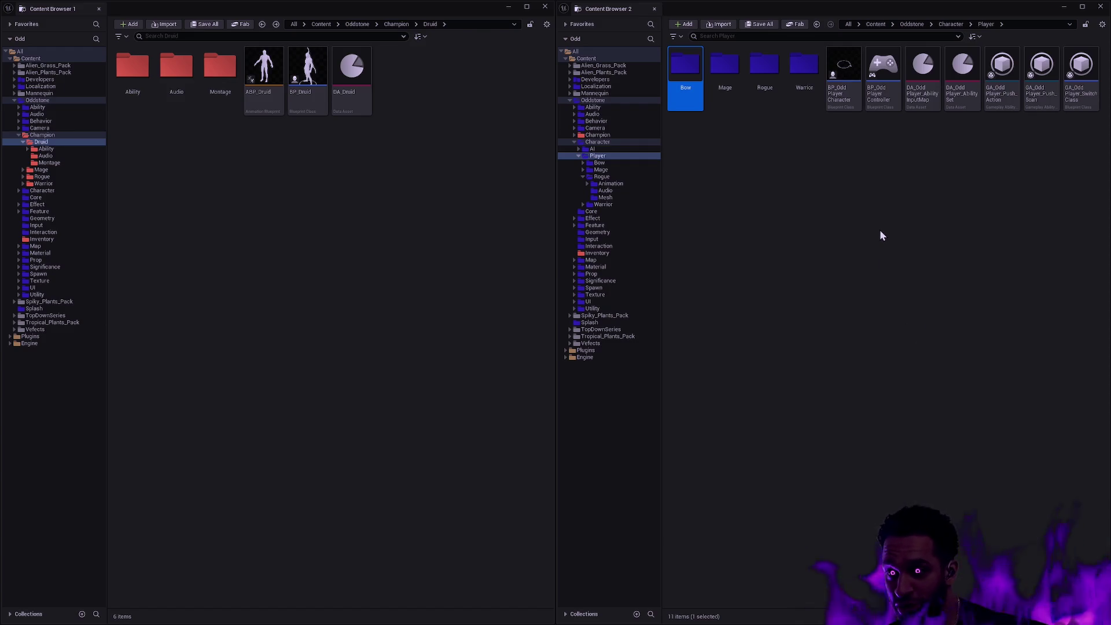
Clear the Bow and Mage folder selections in Content Browser 2, then minimize Content Browser 1.
click(779, 292)
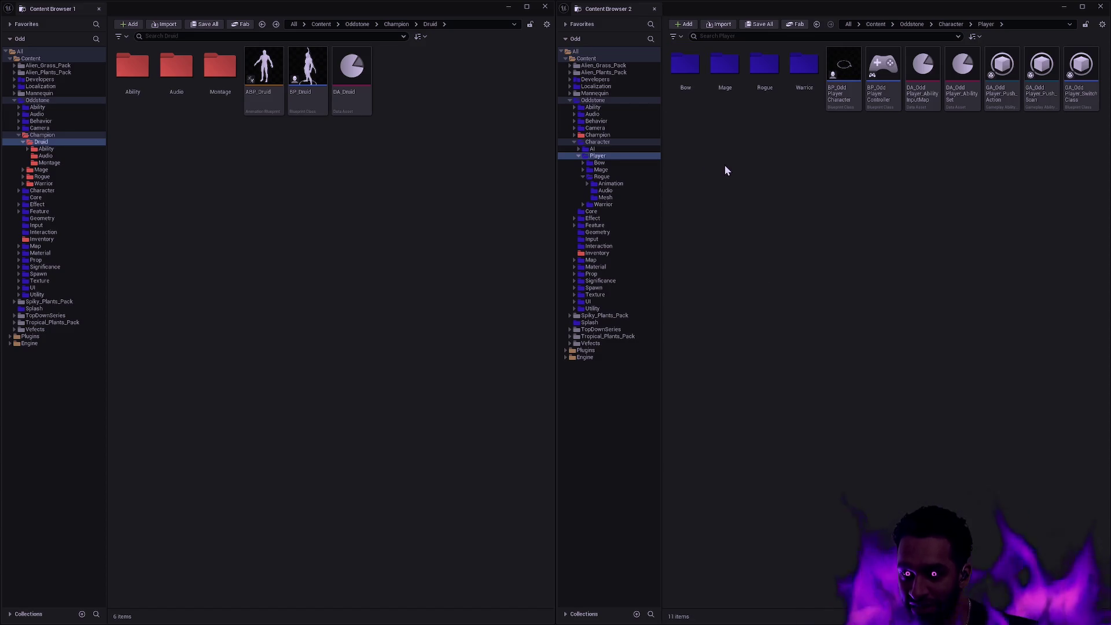
click(724, 65)
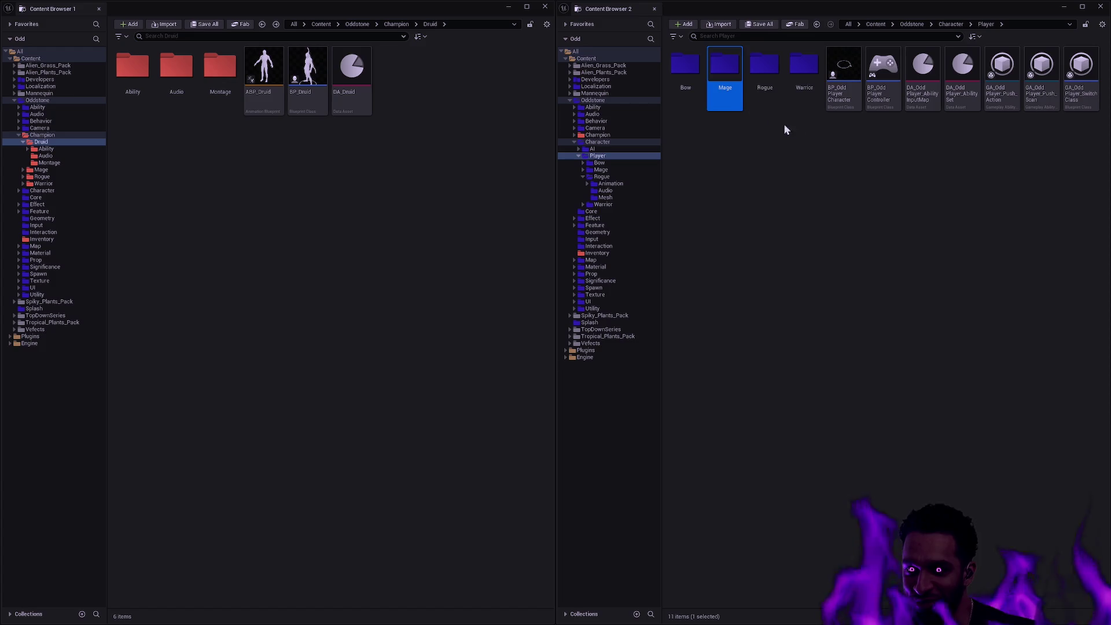
click(843, 175)
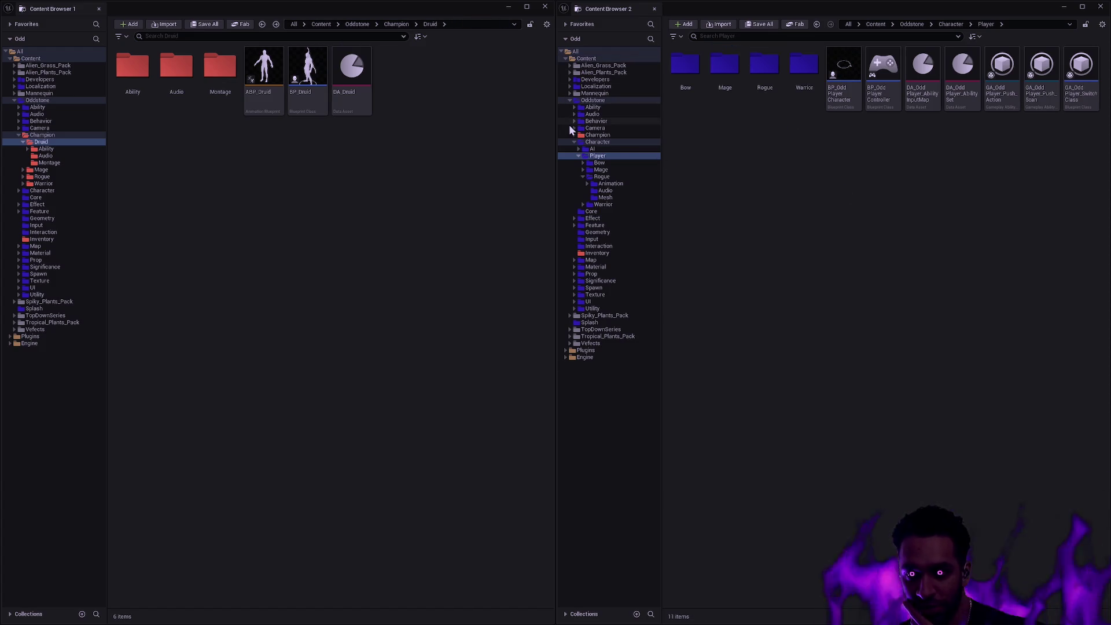
click(508, 7)
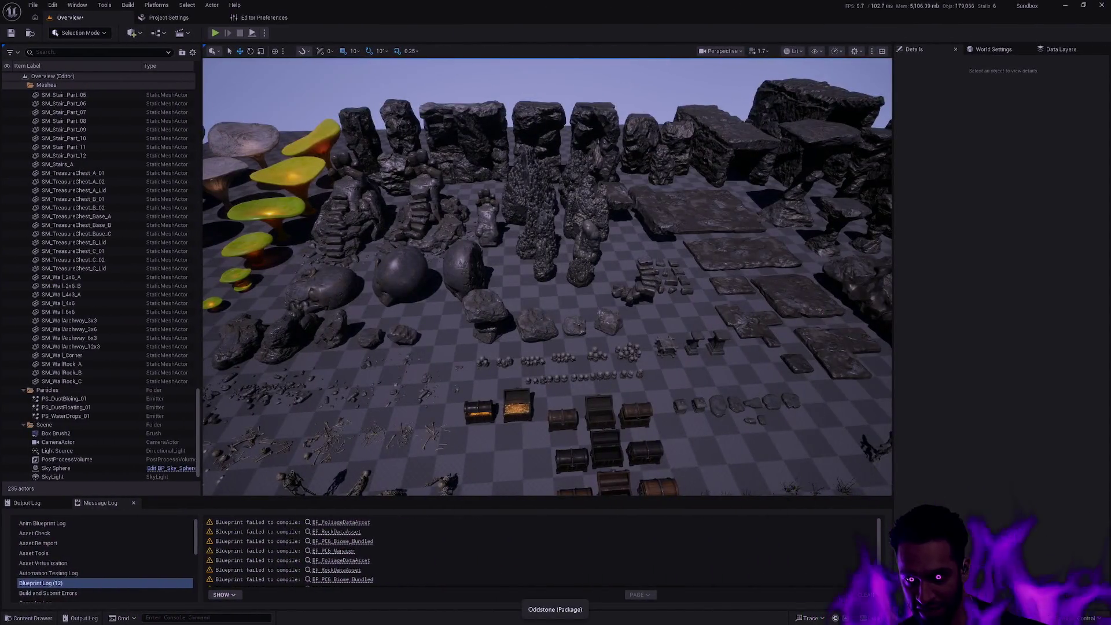
mouse_move(661, 274)
mouse_down()
mouse_move(521, 278)
mouse_move(712, 289)
mouse_up()
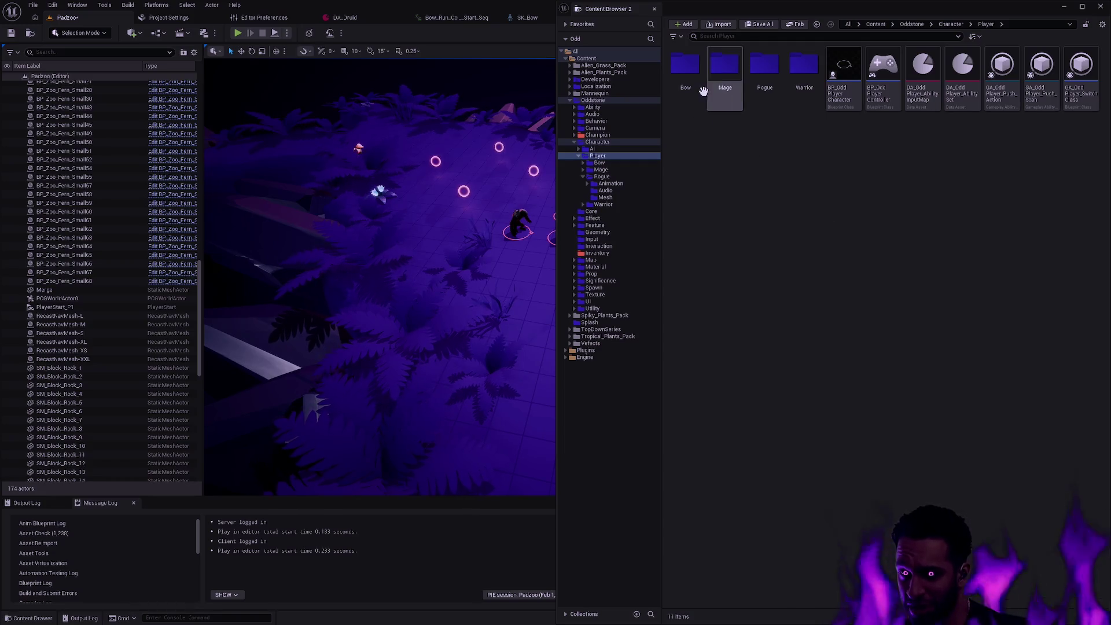
Bring back the snapped pair of Content Browser 1 and Content Browser 2 via Alt+Tab.
key(alt+Tab)
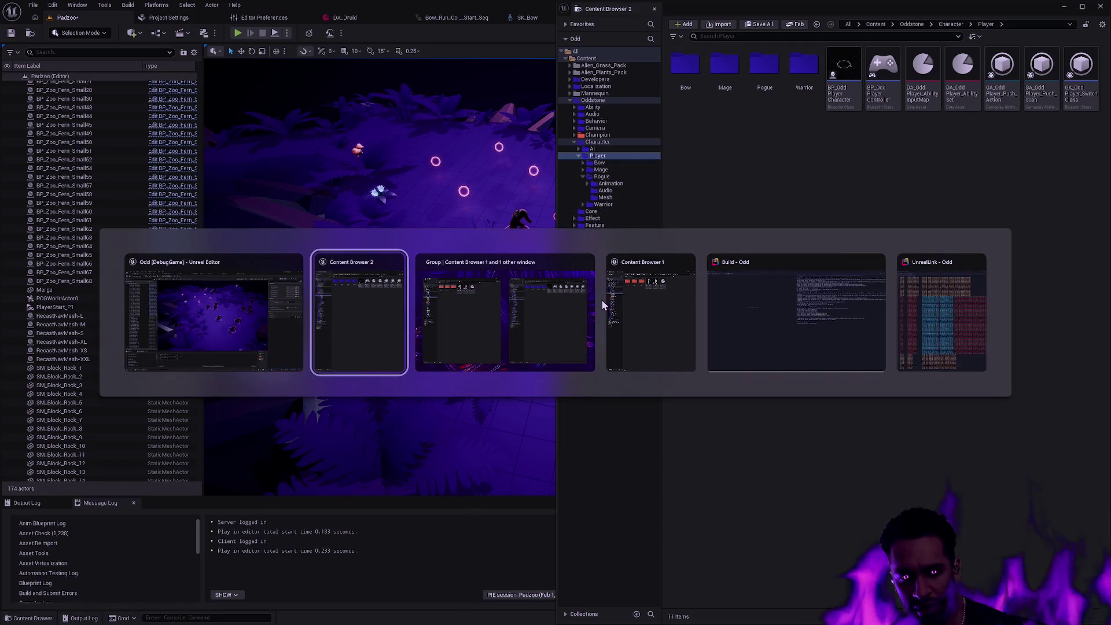
click(528, 307)
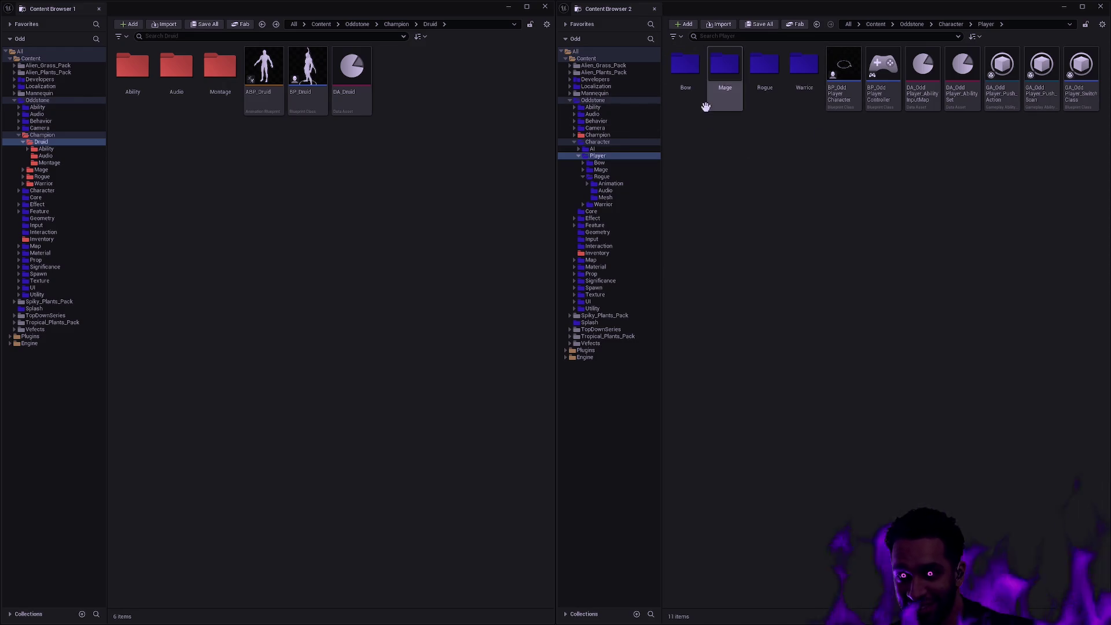
In the second browser, open Character/Player/Mage/Audio to show its six Mage sound assets.
double_click(727, 81)
double_click(692, 77)
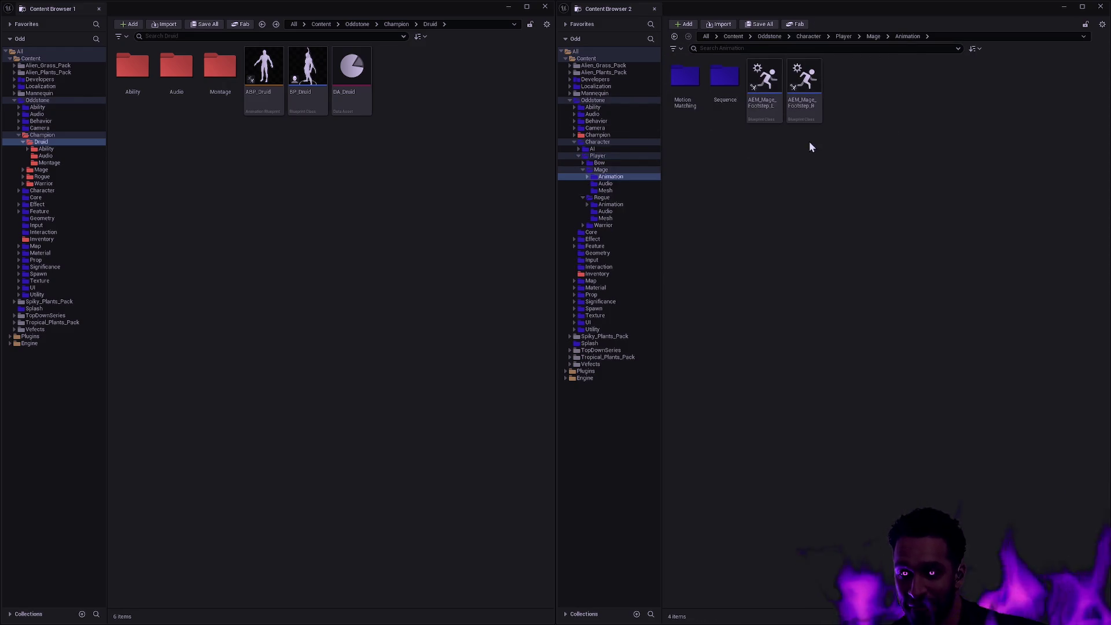
key(alt+Left)
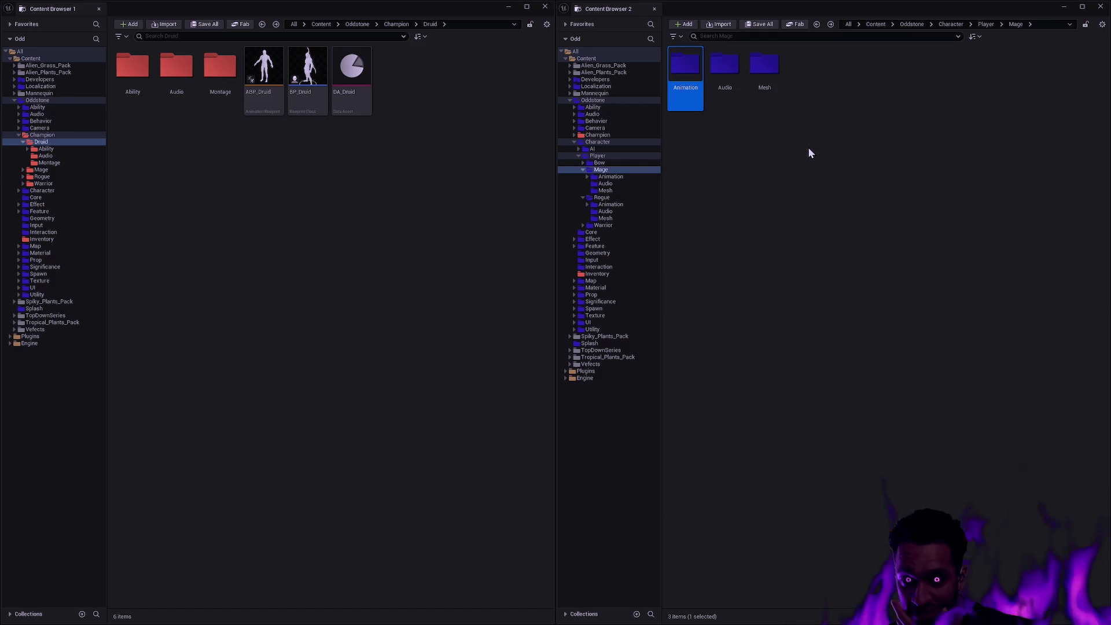
click(797, 148)
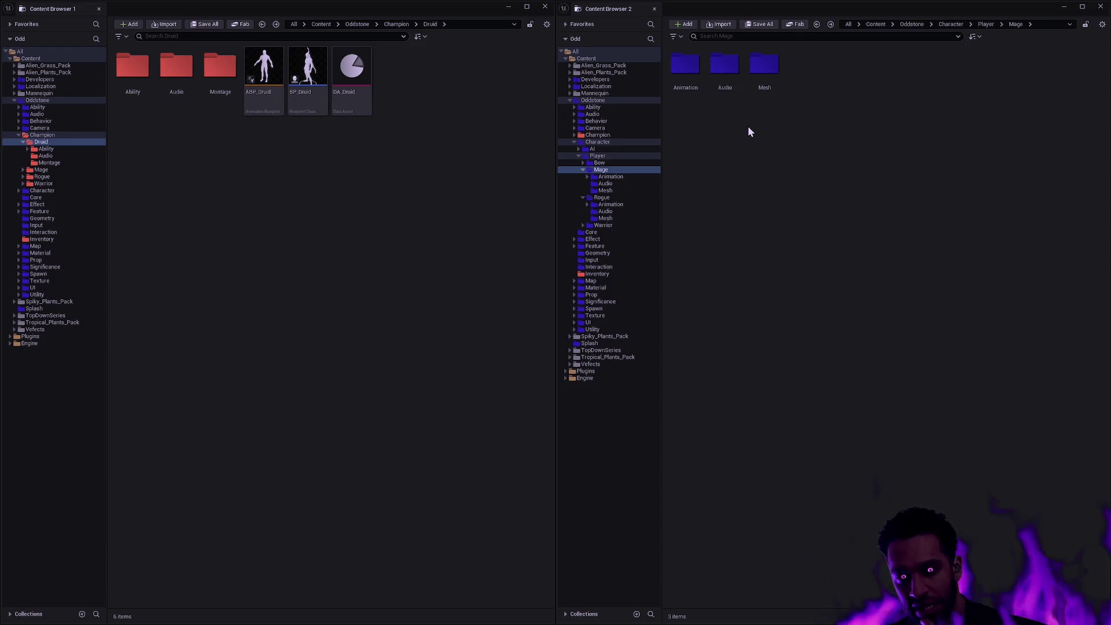
double_click(736, 68)
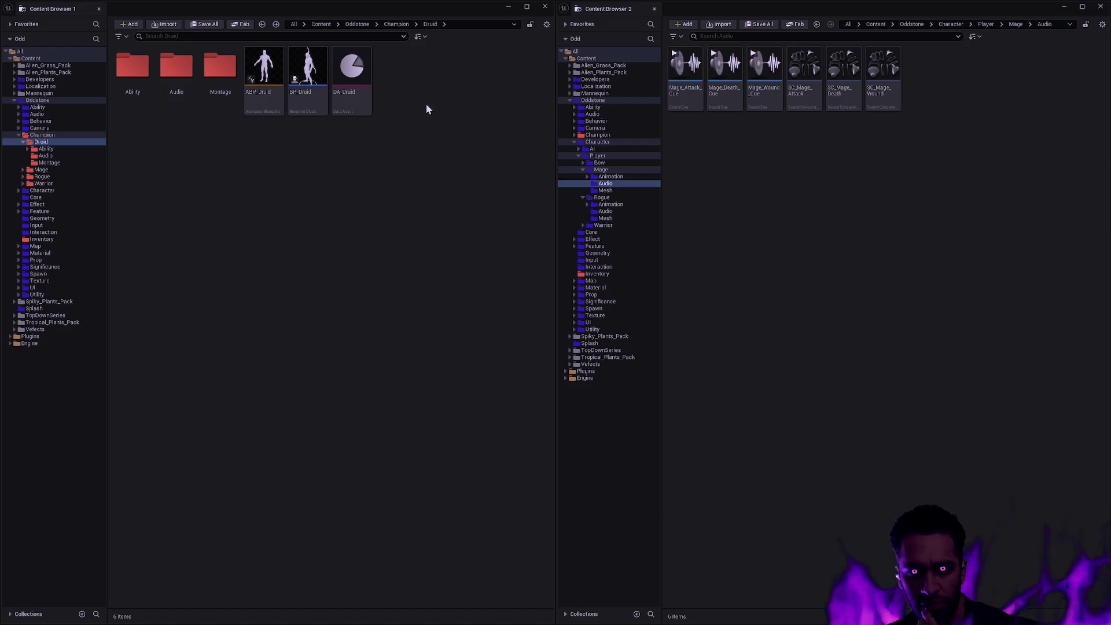
Navigate the first browser through the path bar to Champion and open its Mage folder.
click(393, 26)
key(Escape)
click(396, 24)
double_click(176, 66)
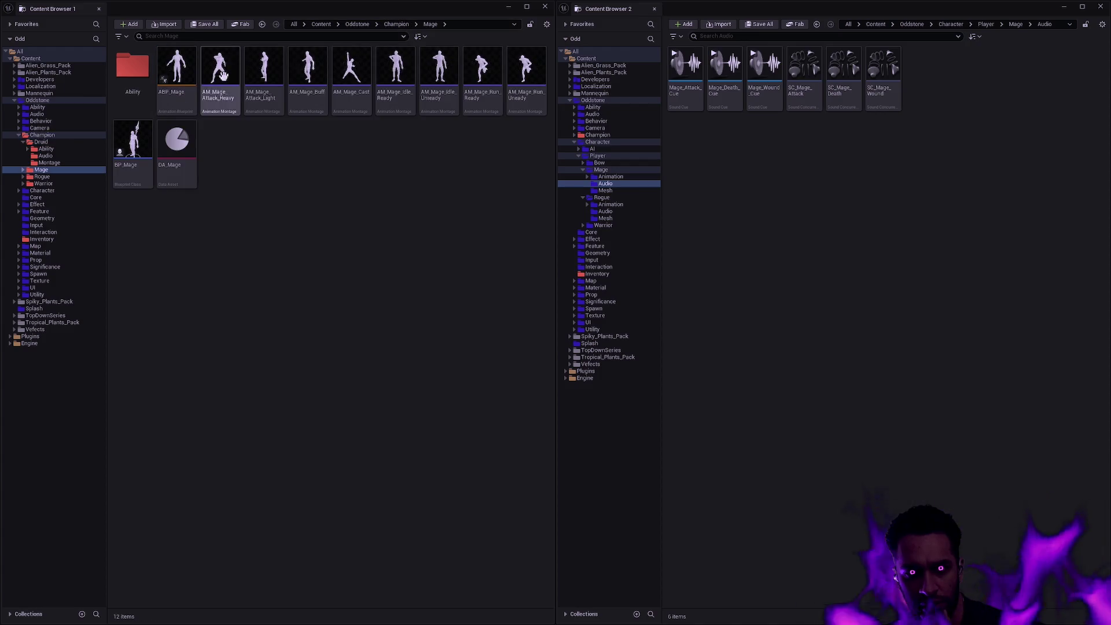
Move the player Mage Audio folder into Champion/Mage.
key(alt+Left)
mouse_move(737, 91)
mouse_down()
mouse_move(323, 149)
mouse_move(277, 169)
mouse_up()
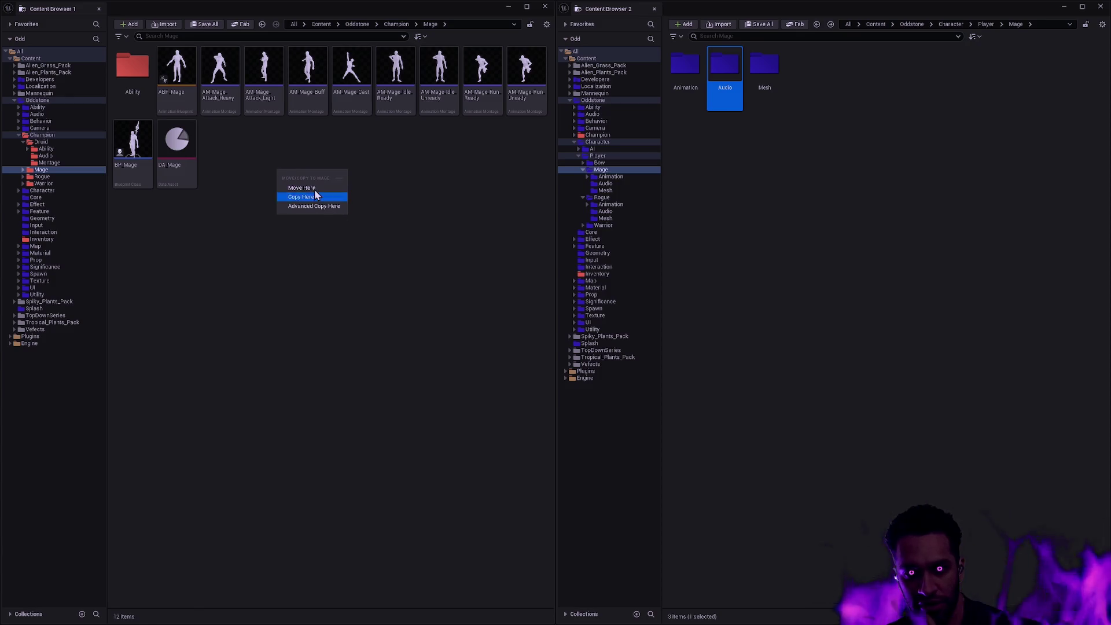
click(314, 188)
Create a 'Montage' folder in Champion/Mage and move the eight Mage montages into it.
right_click(252, 300)
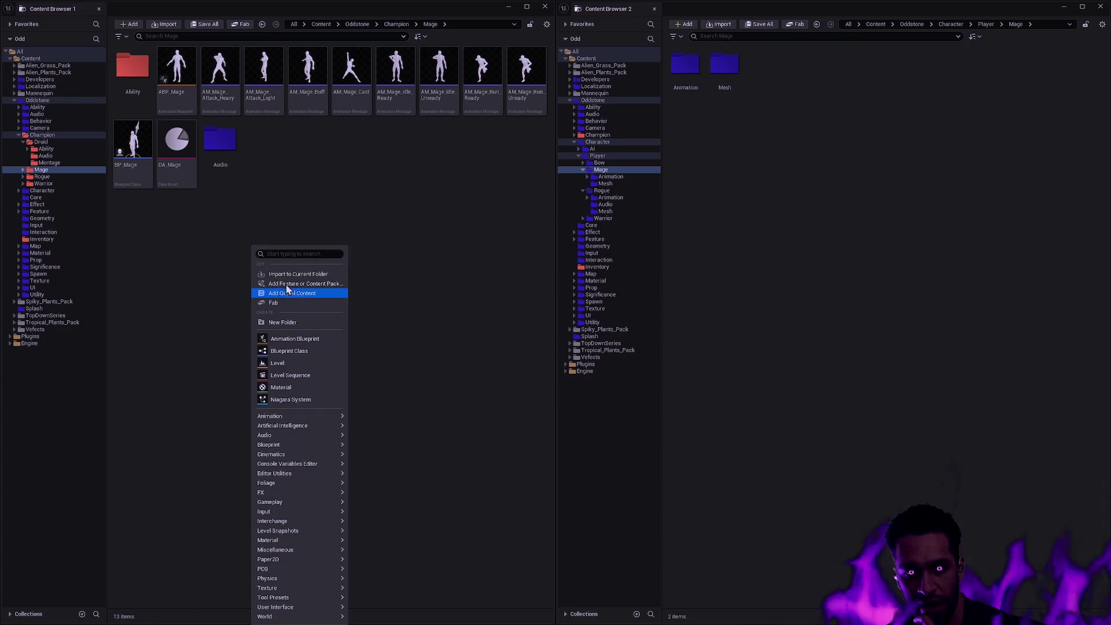
click(297, 324)
text(Montage)
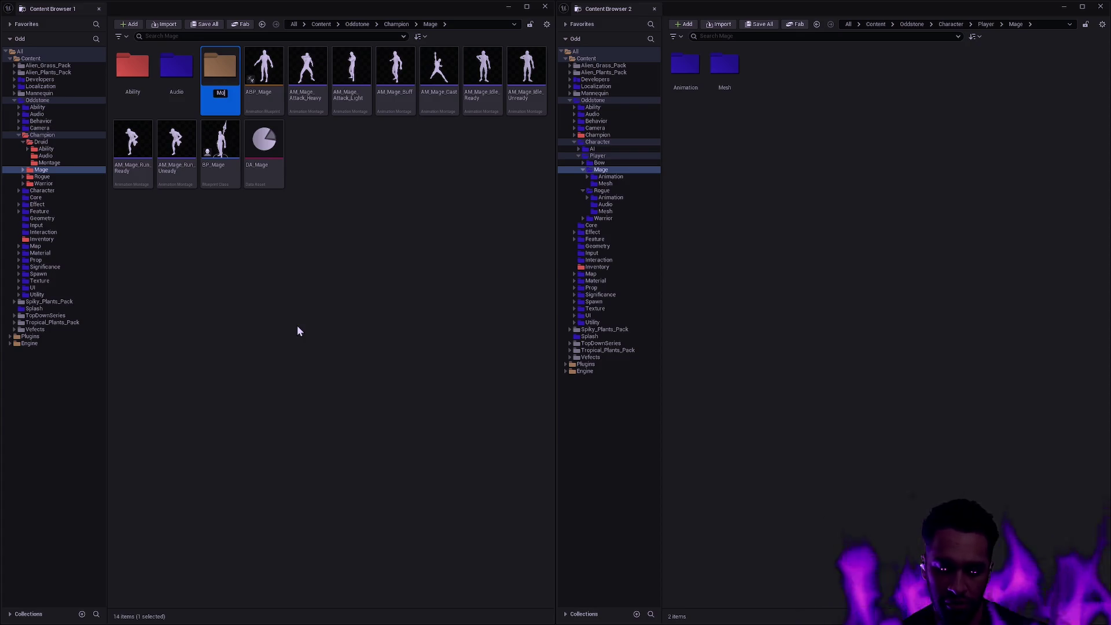
key(Return)
click(313, 87)
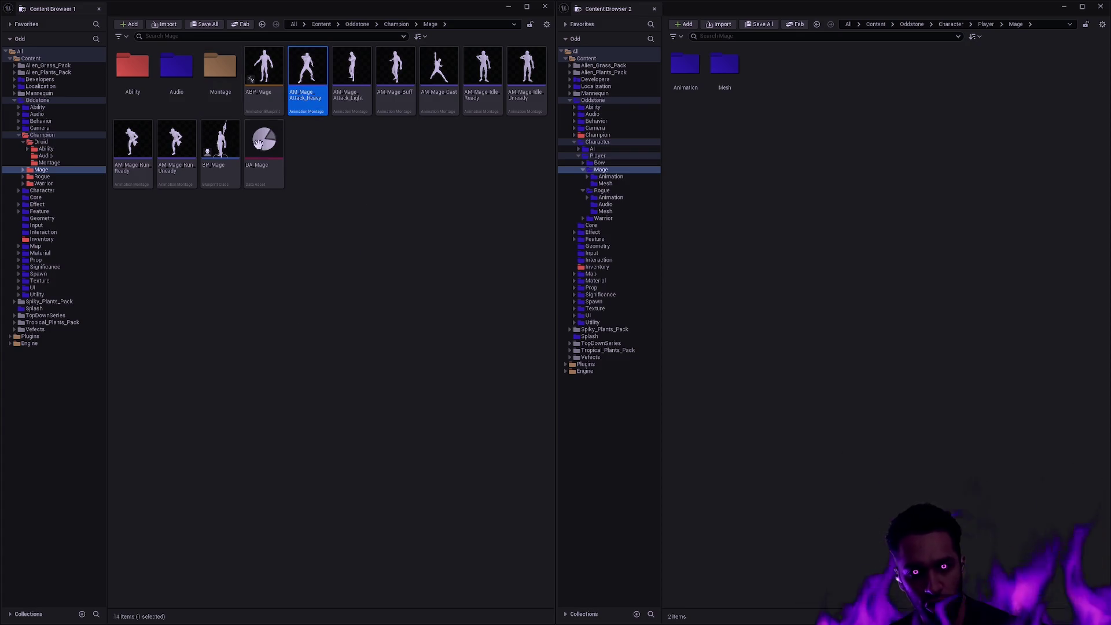
shift+click(179, 174)
drag(304, 79, 215, 78)
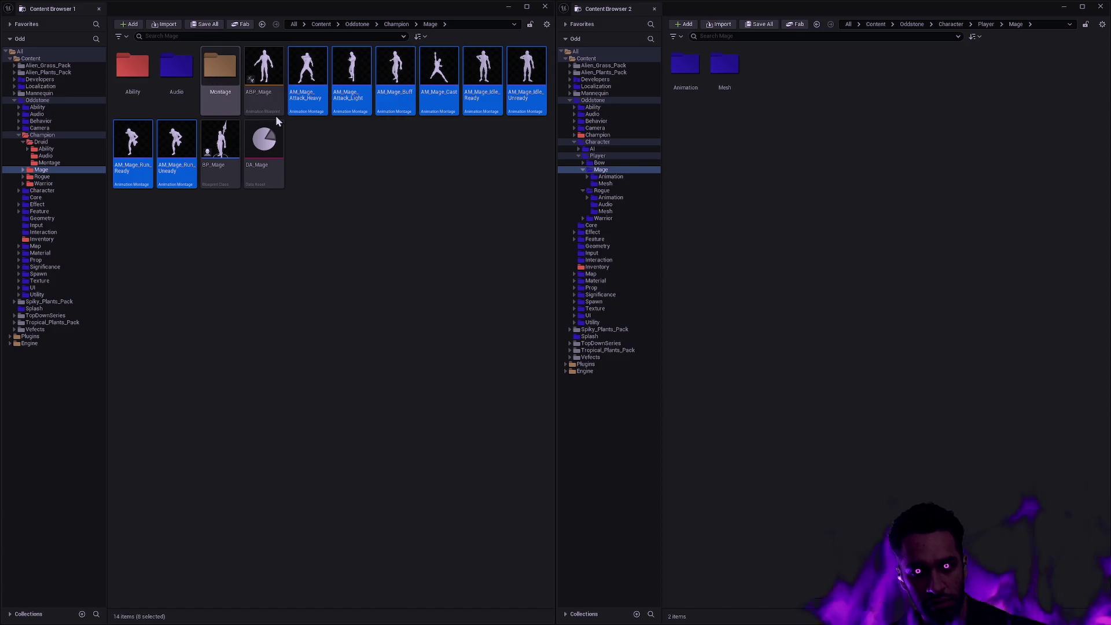
click(252, 99)
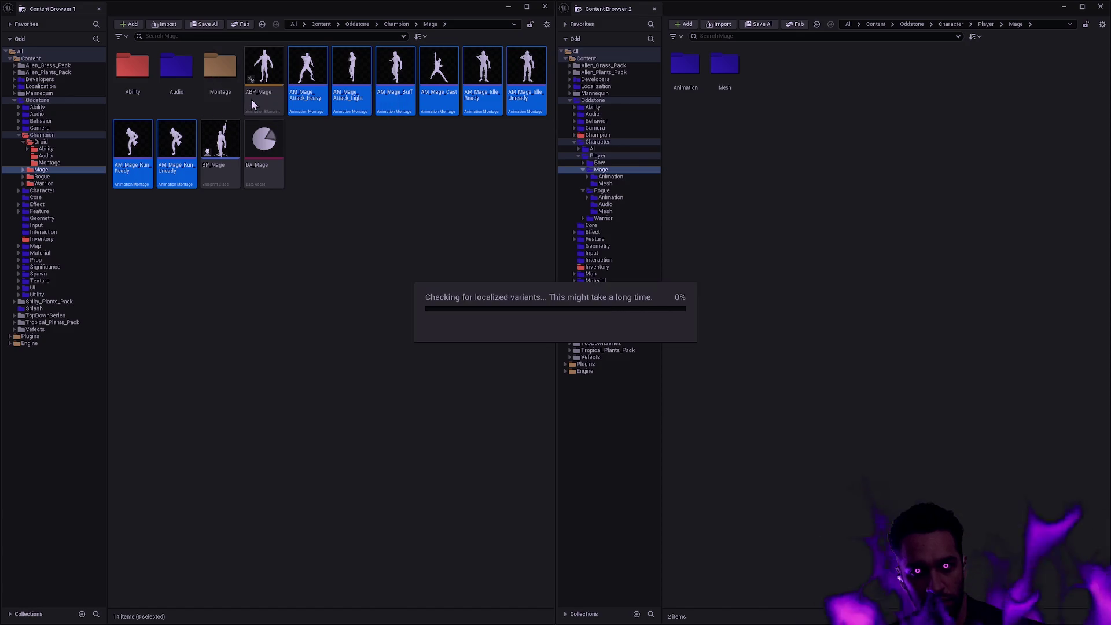
Colour the Audio and Montage folders red, then check the moved Audio contents.
click(177, 66)
ctrl+click(220, 67)
right_click(226, 73)
mouse_move(289, 155)
click(369, 211)
click(190, 92)
double_click(190, 93)
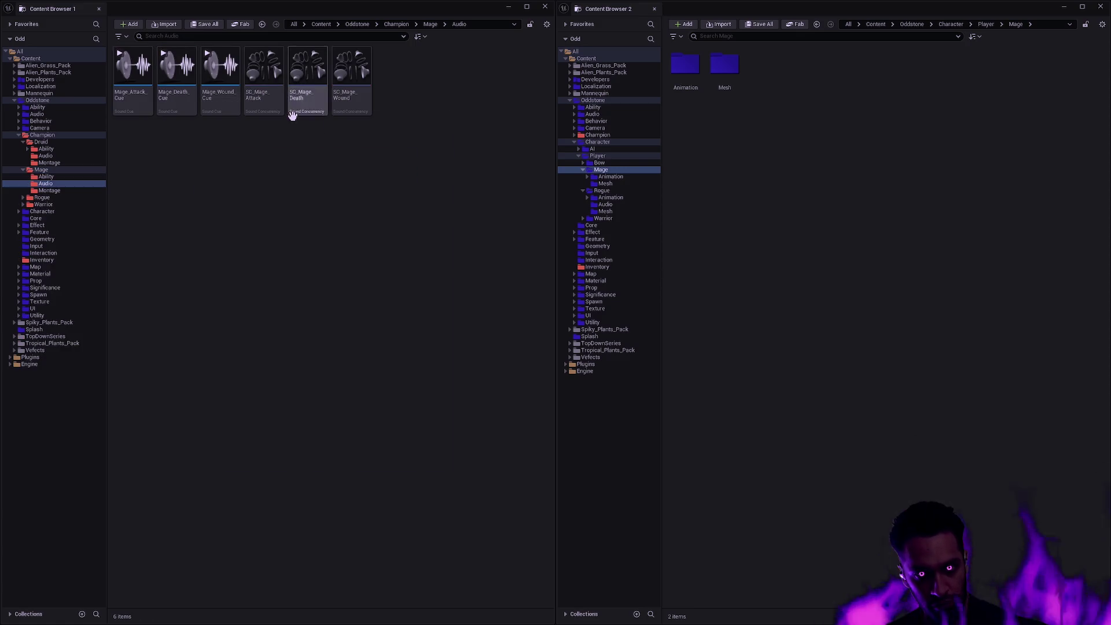
key(alt+Left)
key(alt+Left)
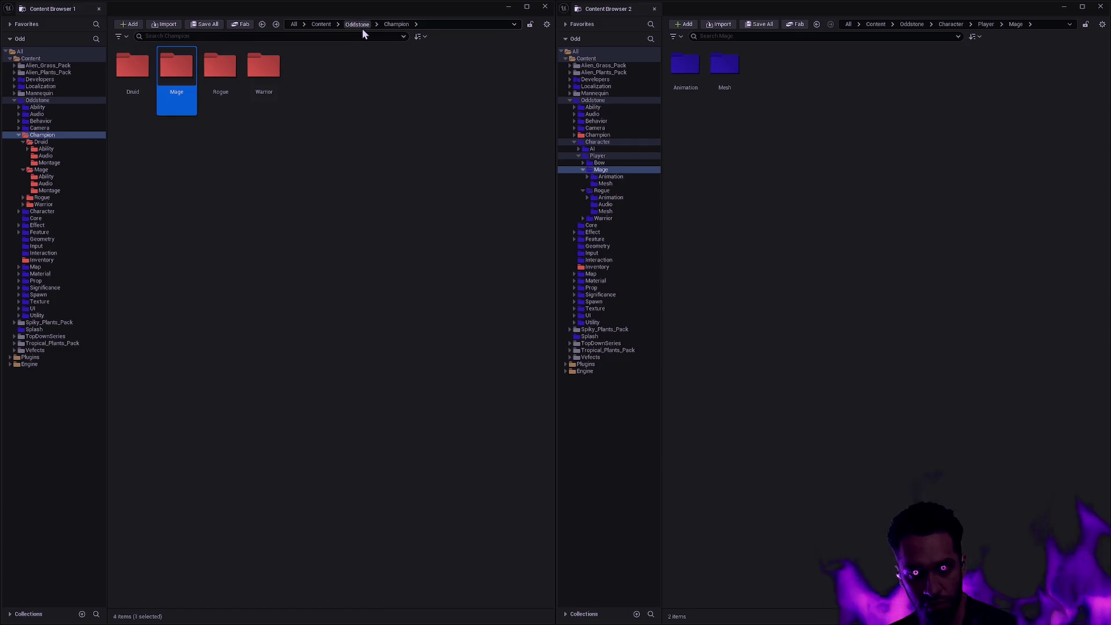
Go up to the Oddstone folder and open Champion to view its class folders.
click(360, 25)
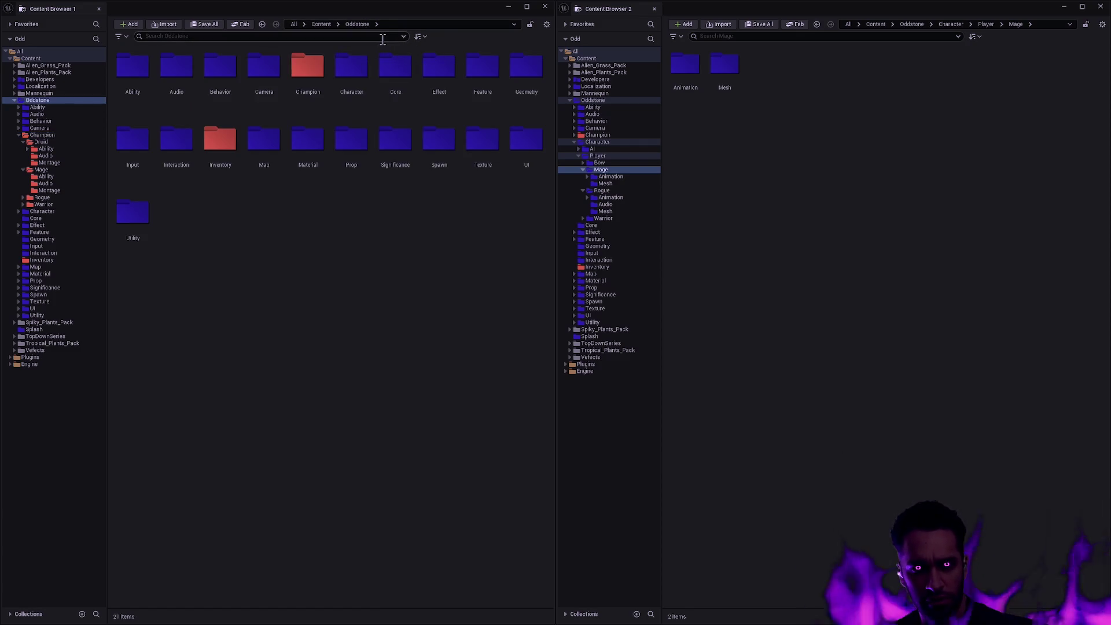
double_click(307, 69)
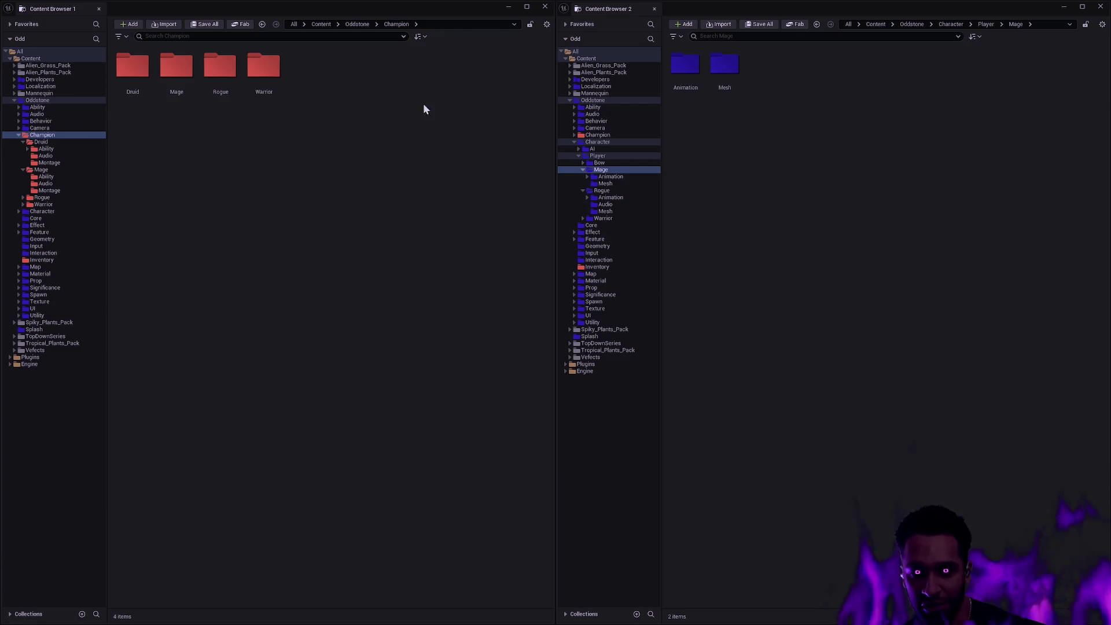
Browse into Champion/Mage and its Audio folder, moving back and forward between folders.
key(alt+Left)
key(alt+Right)
key(alt+Left)
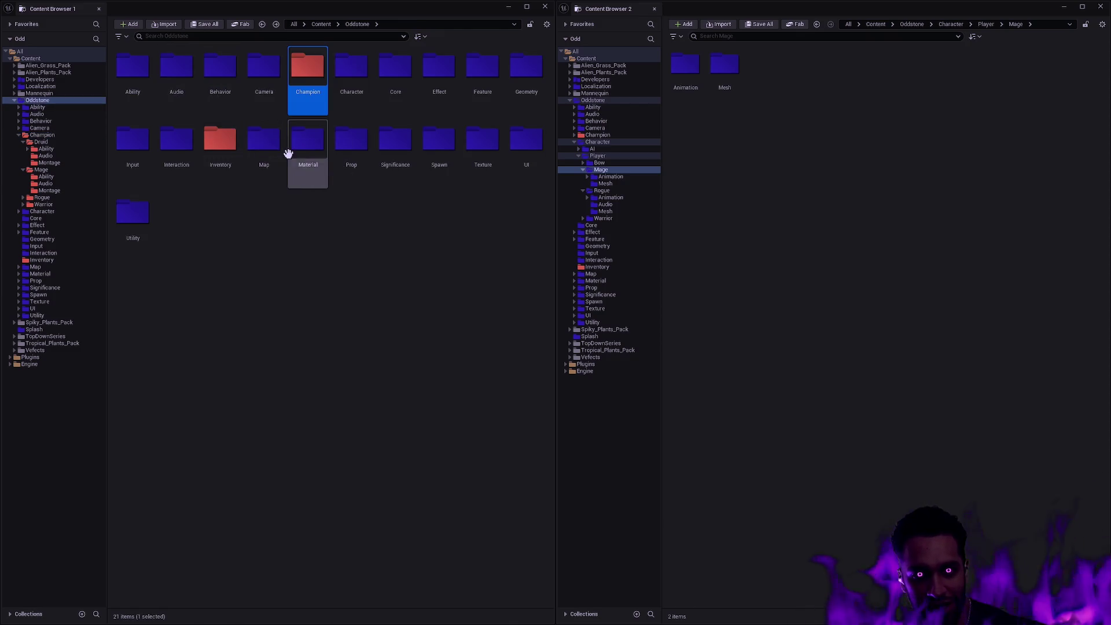
key(alt+Right)
double_click(179, 70)
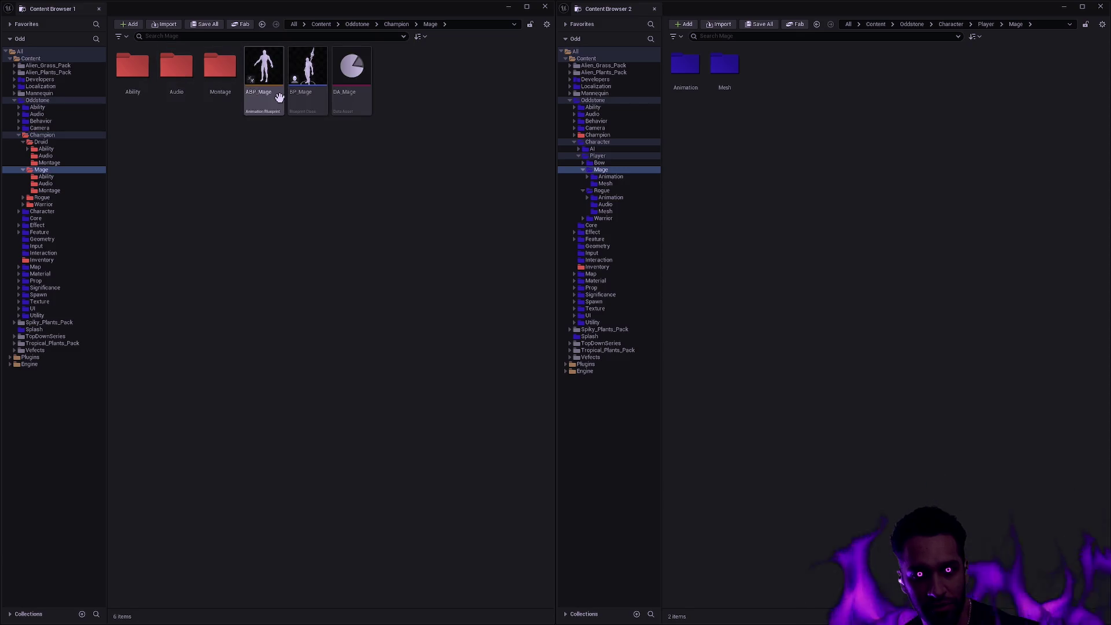
double_click(176, 66)
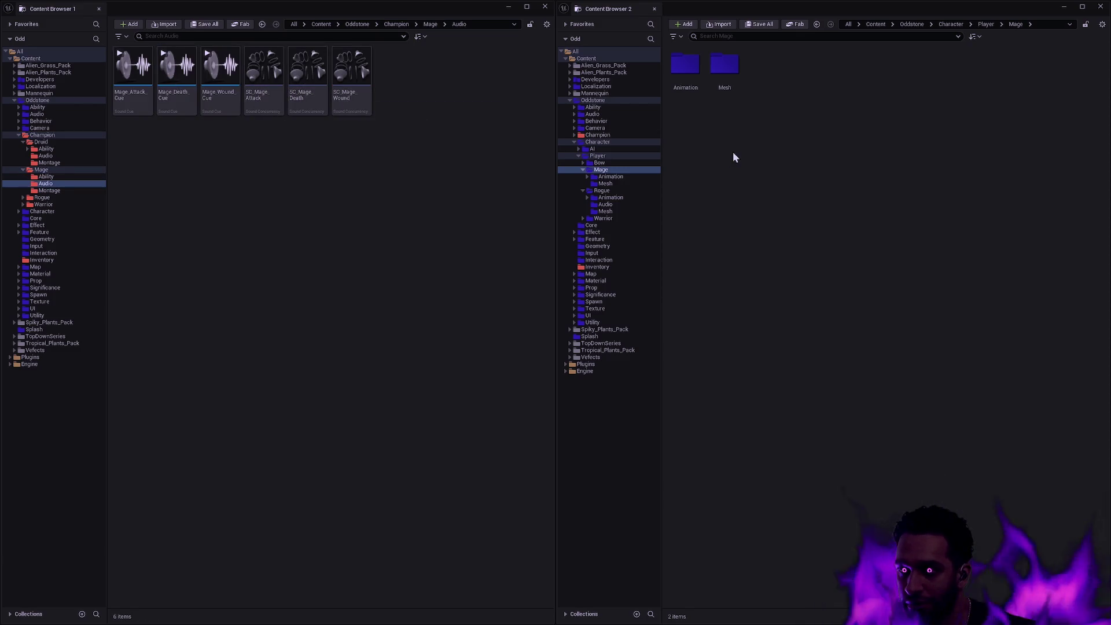
key(alt+Left)
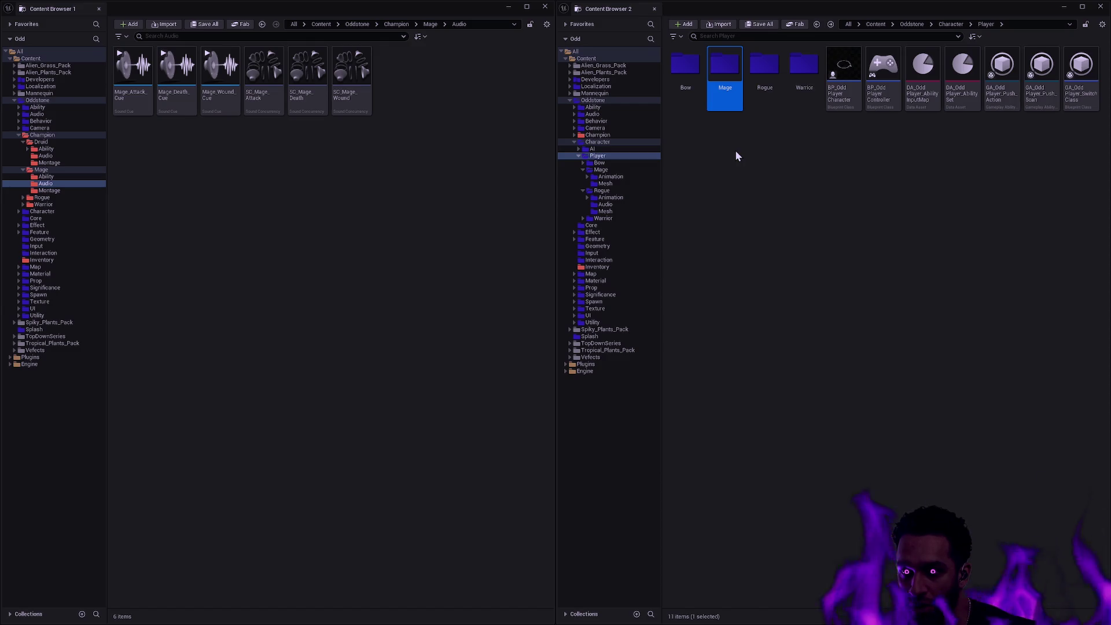
key(alt+Left)
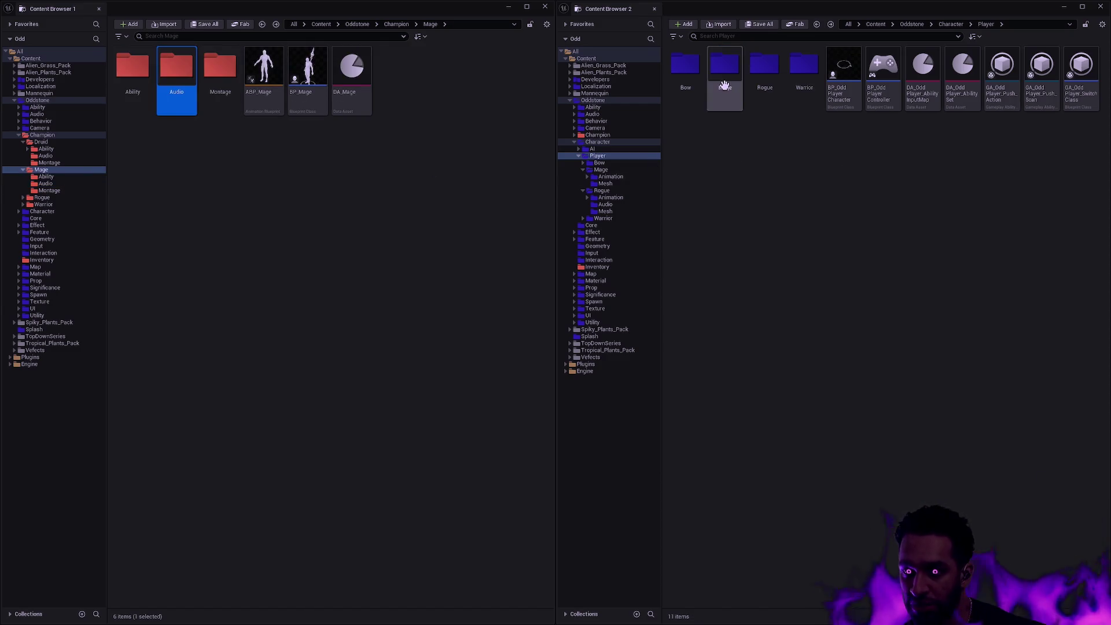
key(alt+Right)
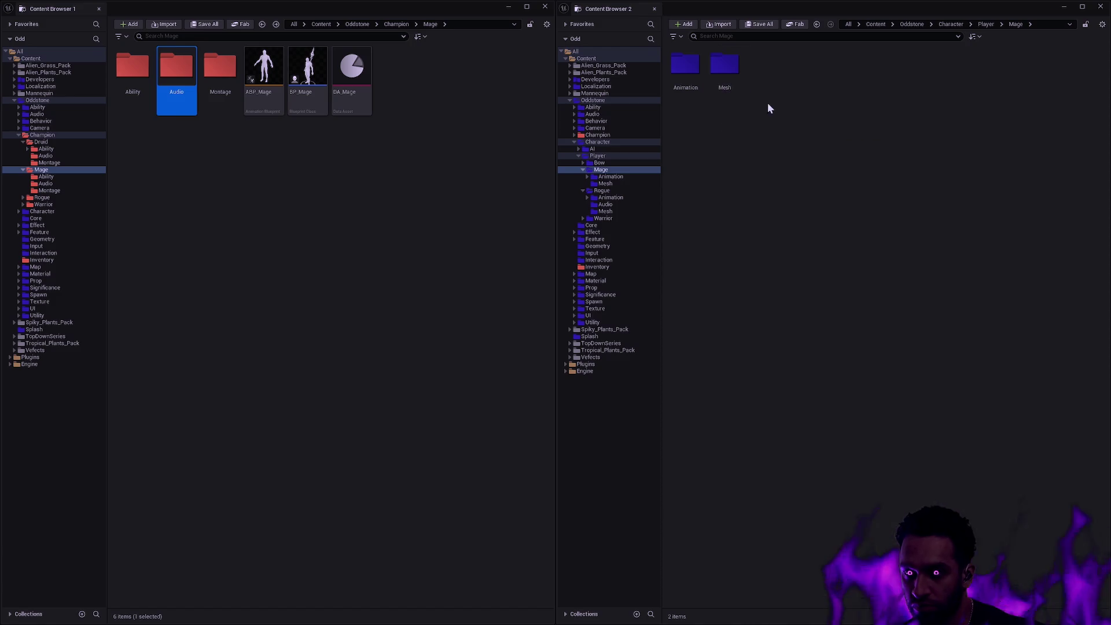
key(alt+Left)
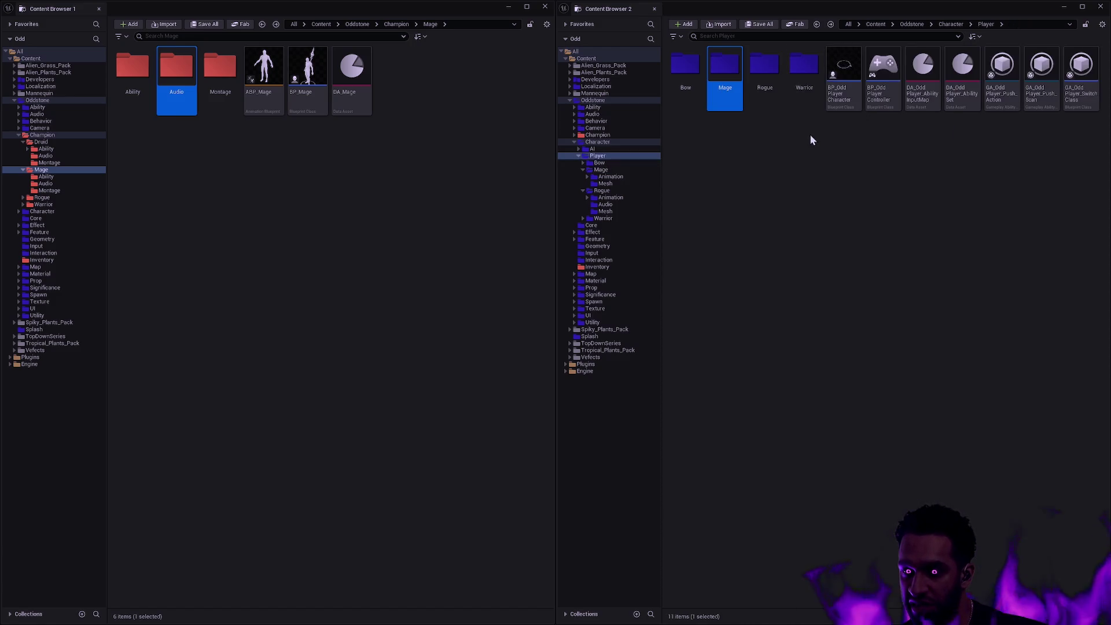
Open the player Mage folder in the second browser and search it to list all its assets.
click(811, 136)
click(733, 73)
double_click(733, 73)
click(734, 36)
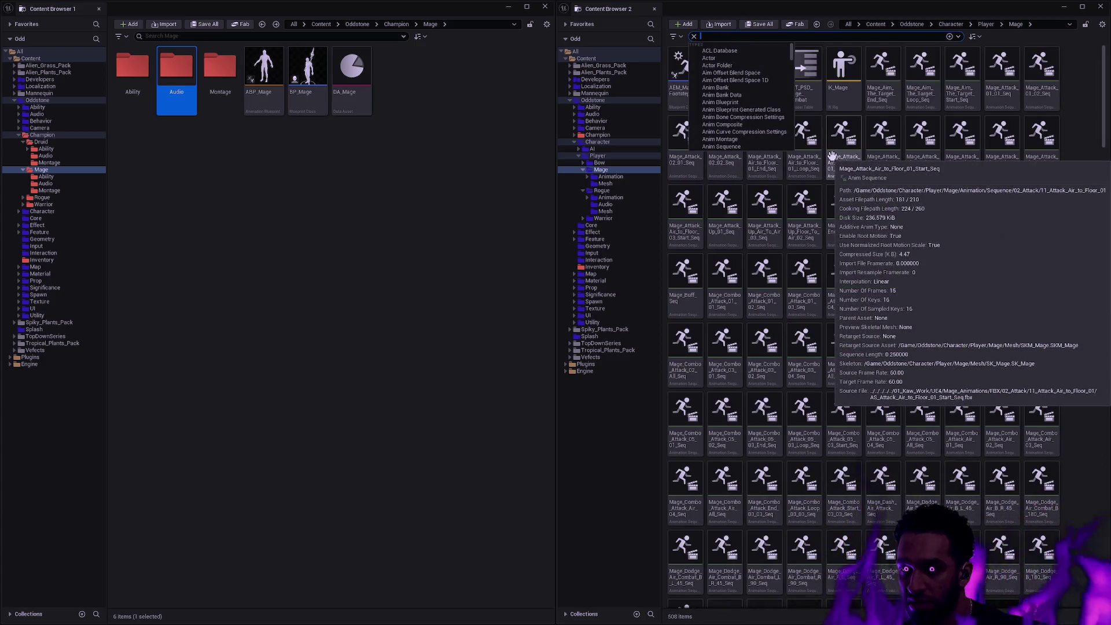
click(836, 162)
Batch-rename all 508 player Mage assets, replacing 'Mage' with 'Staff', then clear the search filter.
key(ctrl+a)
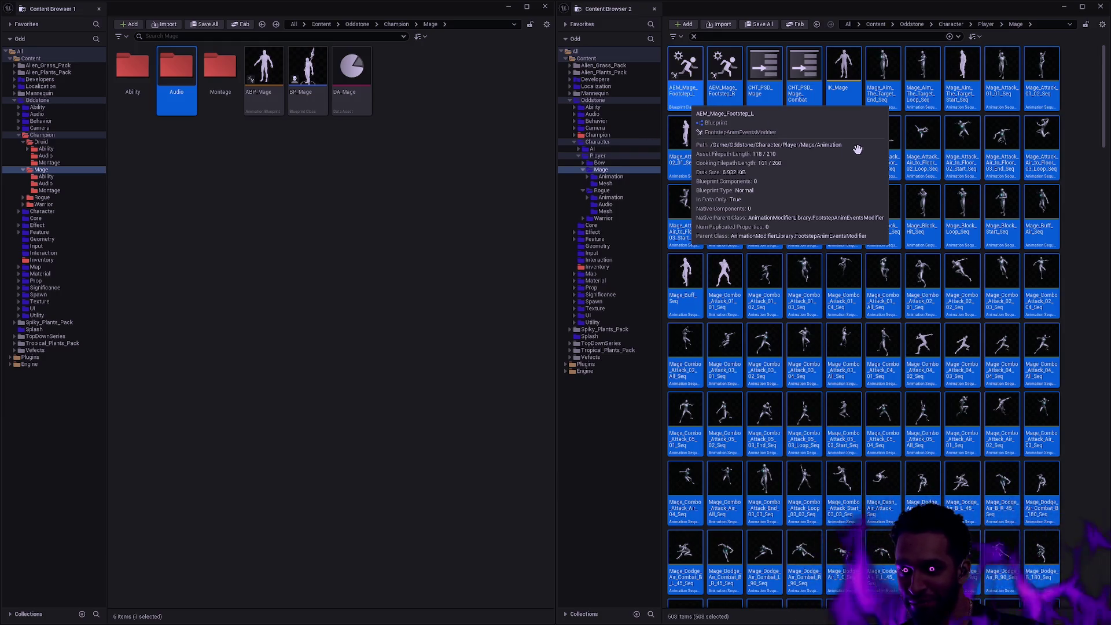
key(F2)
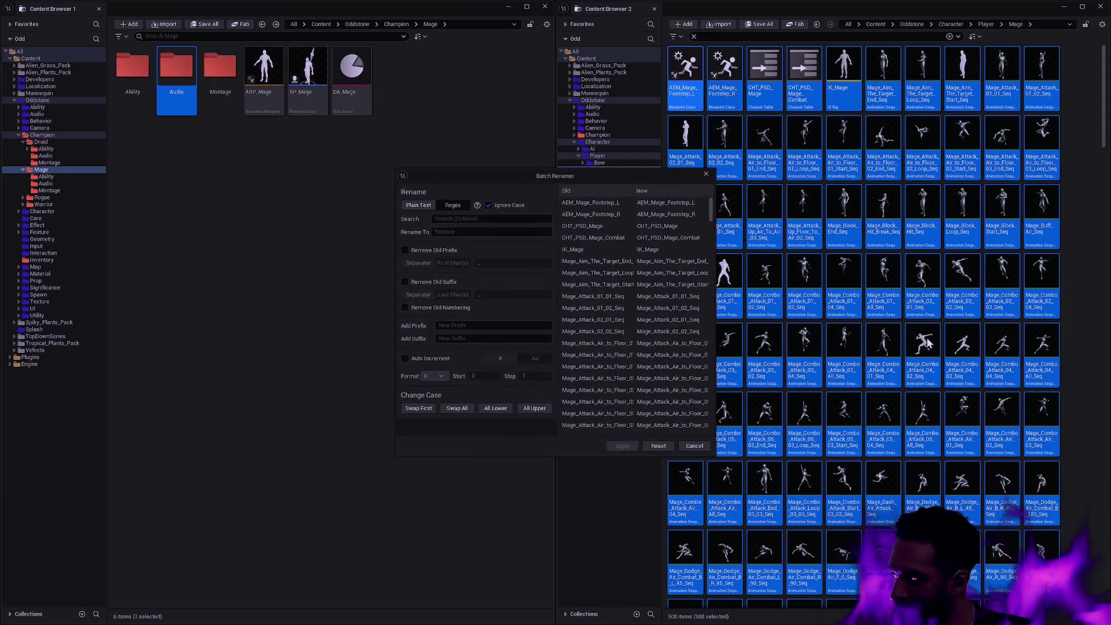
text(Mage)
key(Tab)
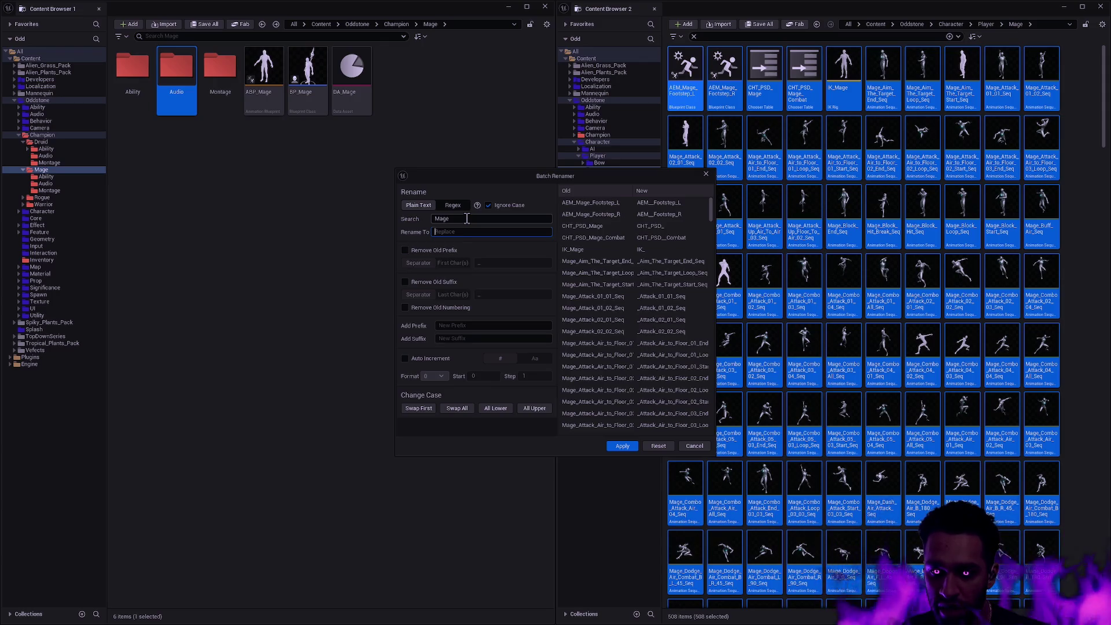
text(Staff)
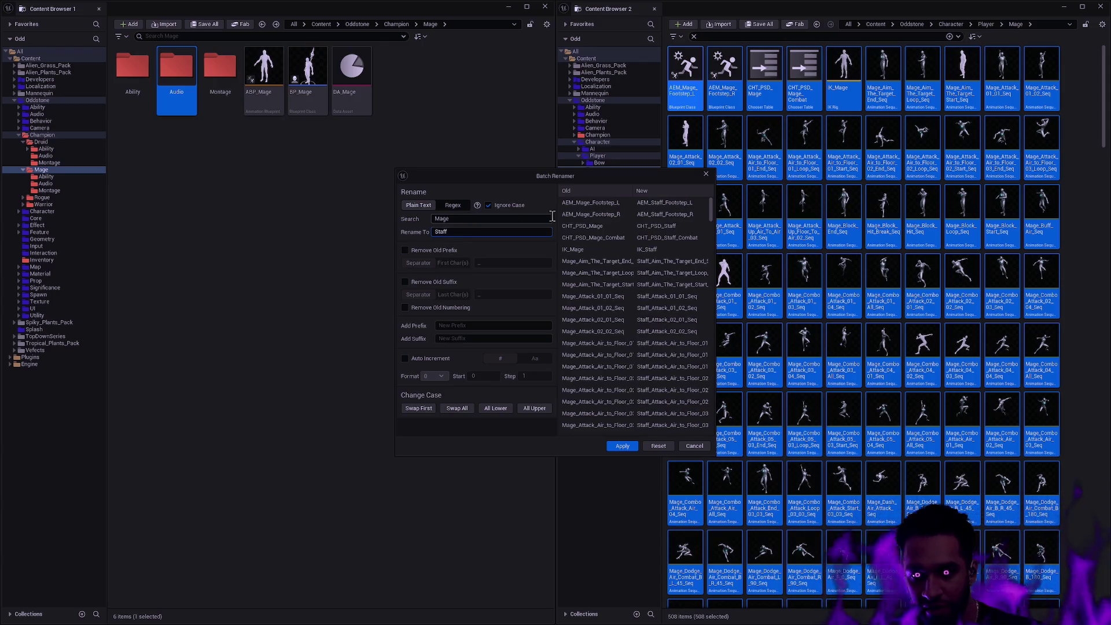
click(620, 449)
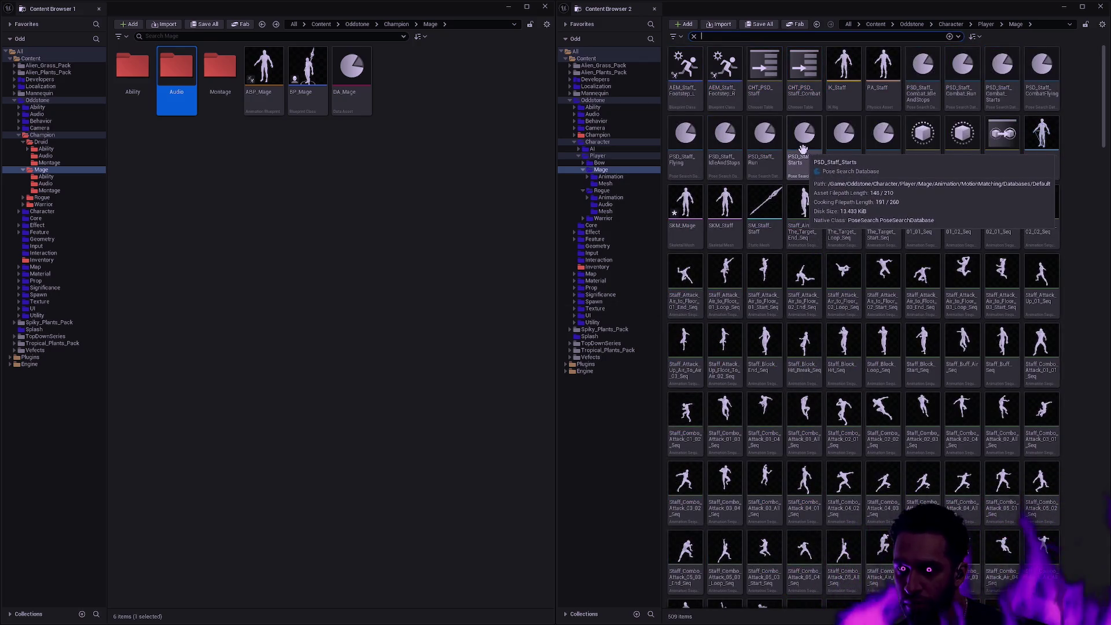
click(694, 37)
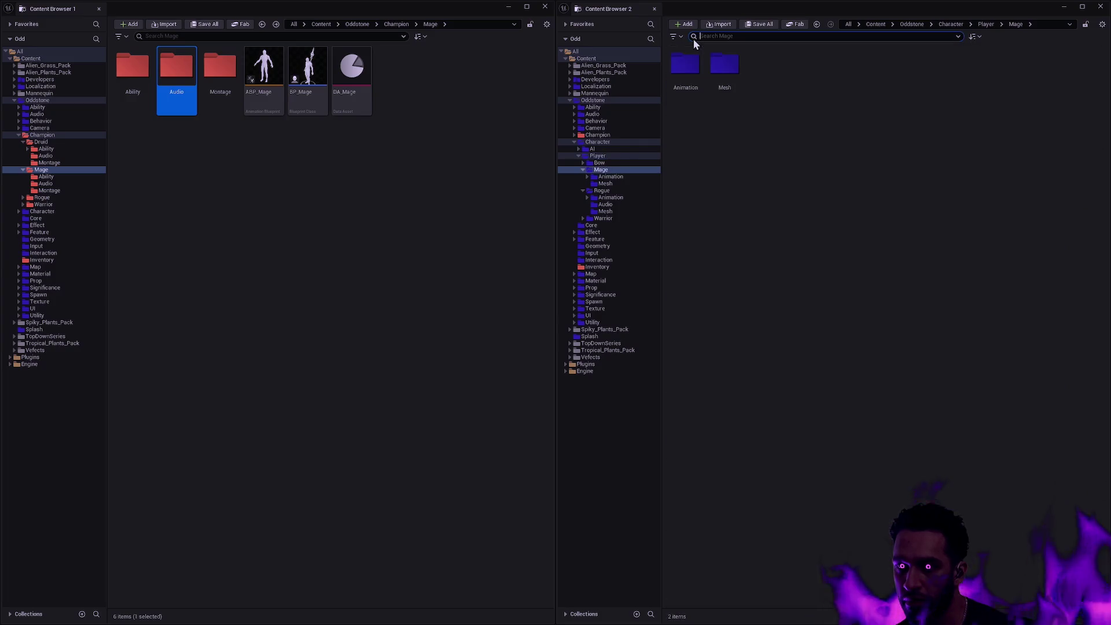
Inspect the Mage folder's Mesh contents, then rename the Character/Player Mage folder to Staff.
click(602, 163)
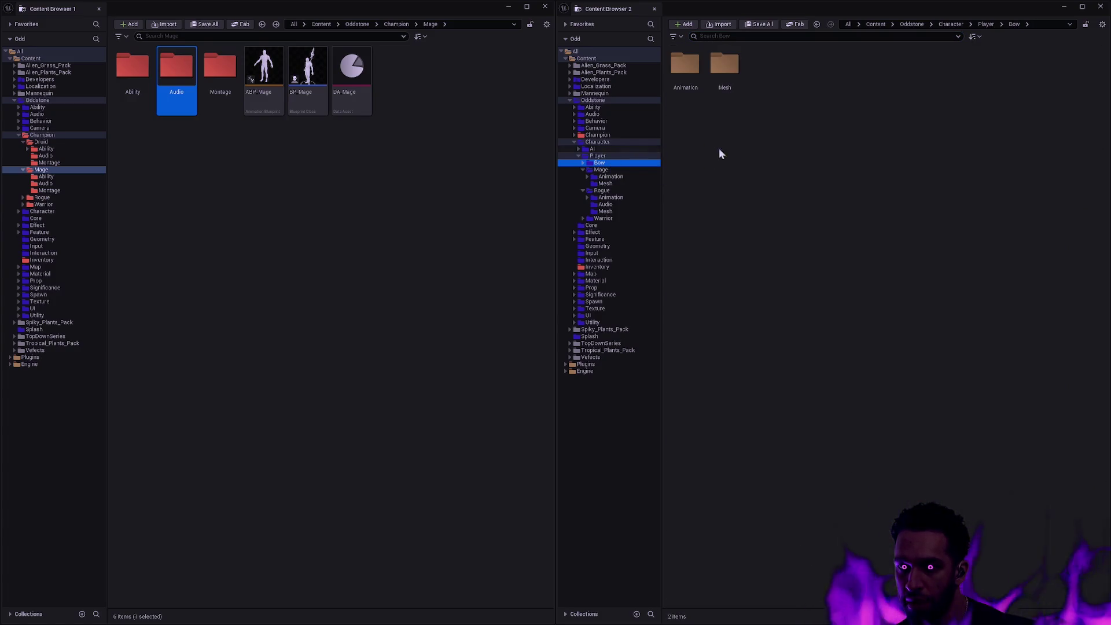
click(600, 156)
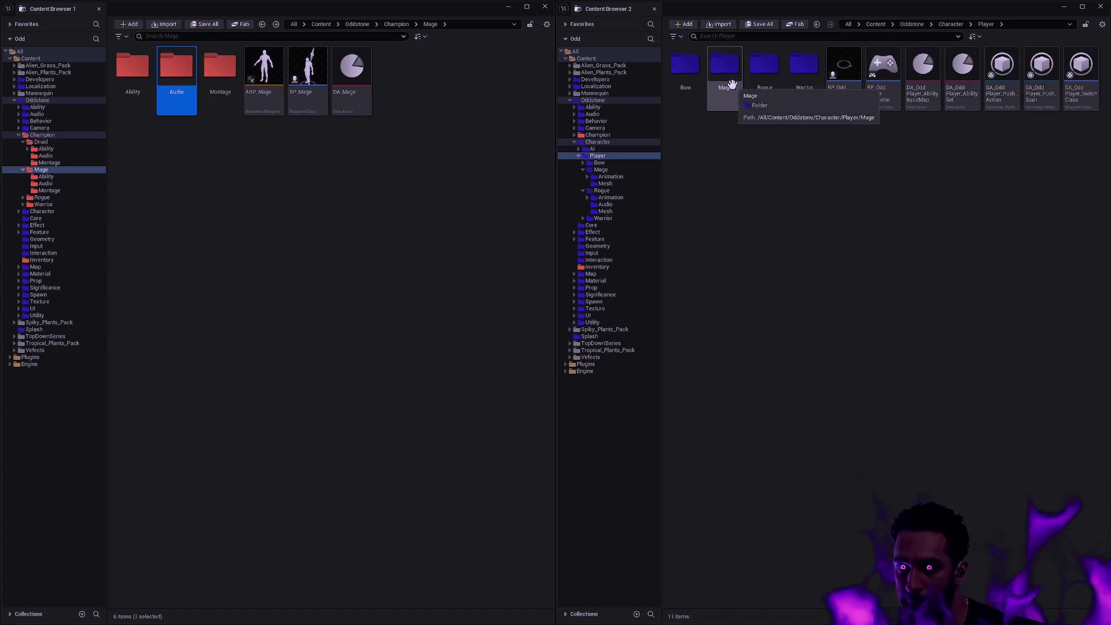
double_click(727, 89)
click(729, 85)
double_click(730, 85)
key(alt+Left)
key(alt+Left)
click(751, 167)
click(724, 100)
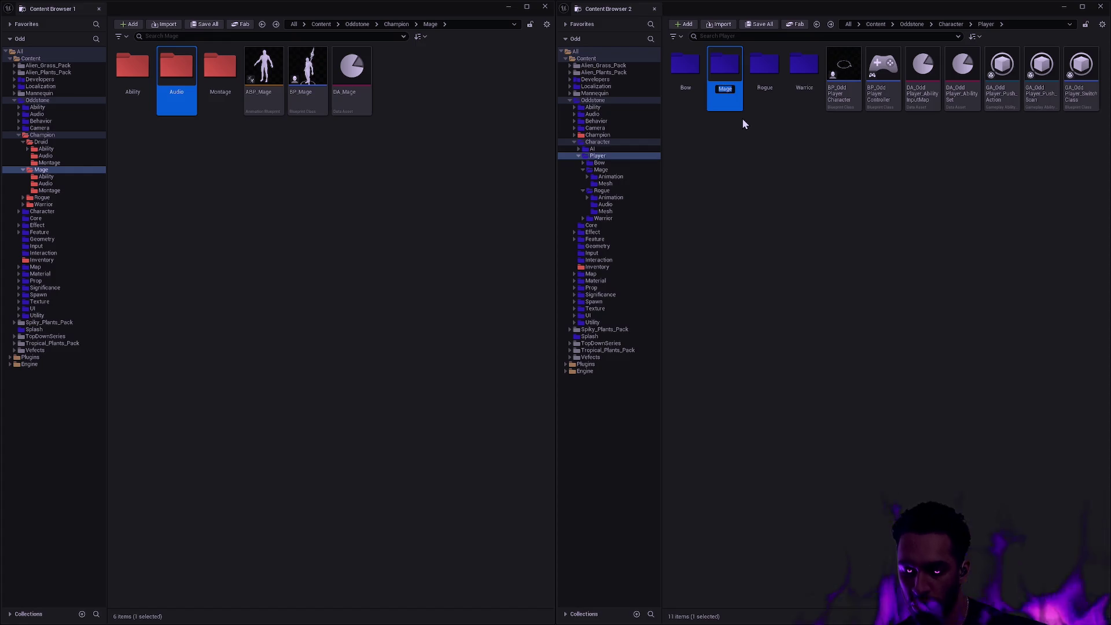
text(Staff)
key(Return)
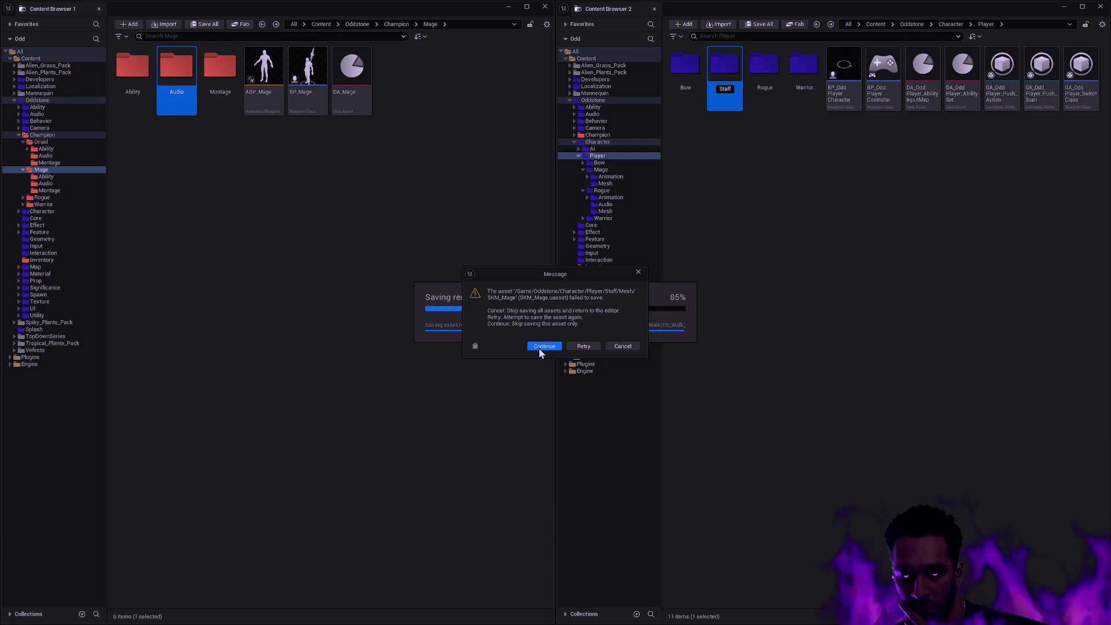
Choose Continue in the save-failed message to skip the SKM_Mage asset.
click(628, 348)
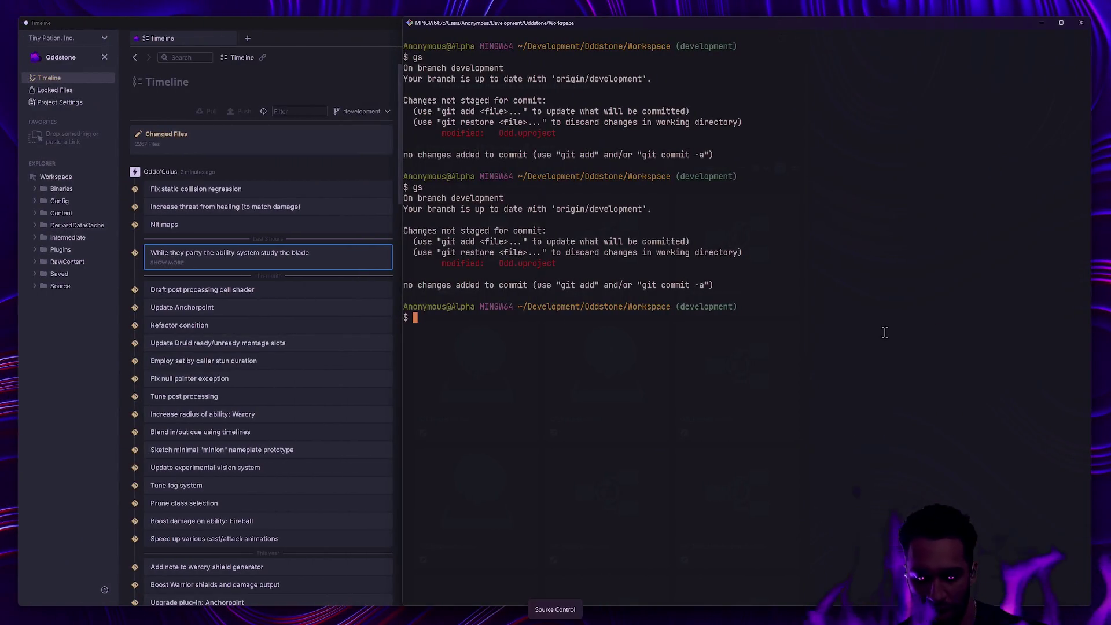
Run the 'gs' git status shortcut, review the deleted and untracked assets, then reopen Staff in Unreal.
text(gs)
key(Return)
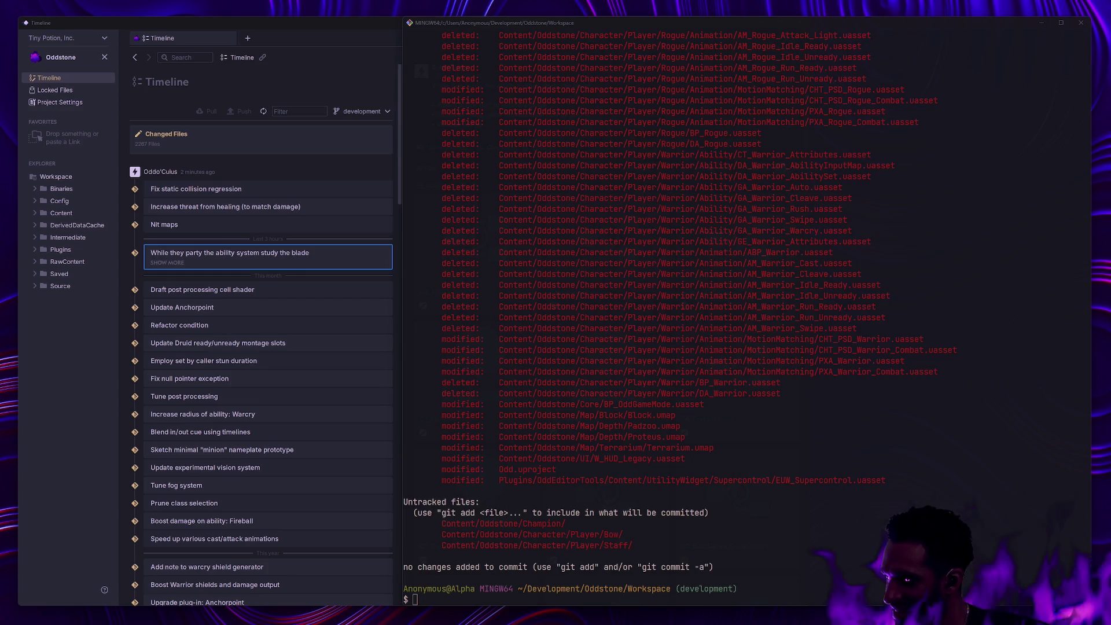
click(814, 390)
scroll(736, 384, up, 10)
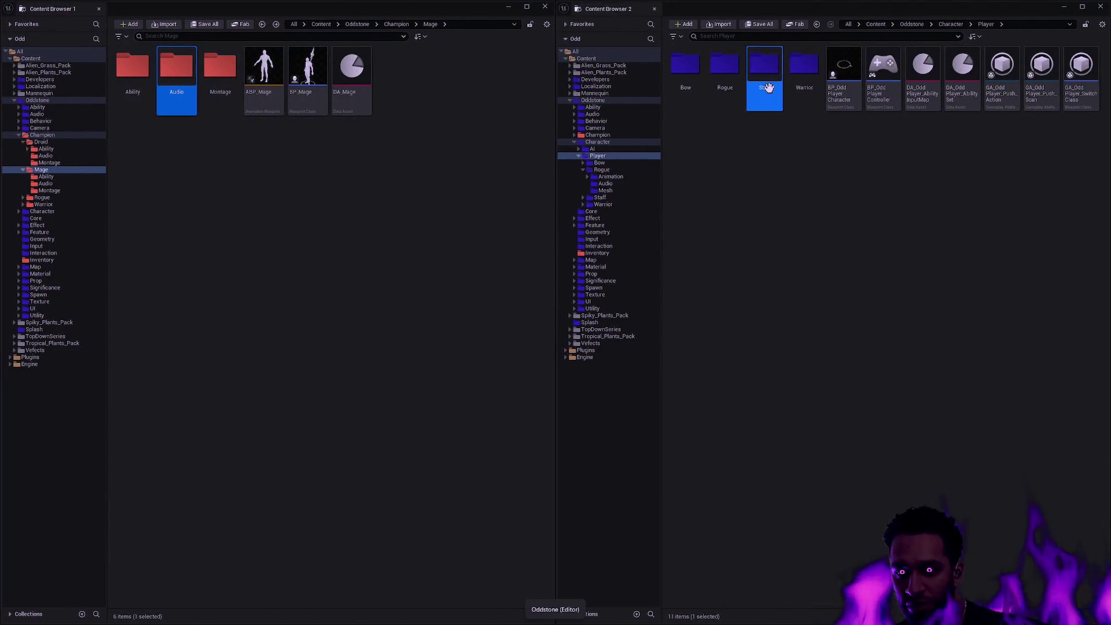
double_click(767, 87)
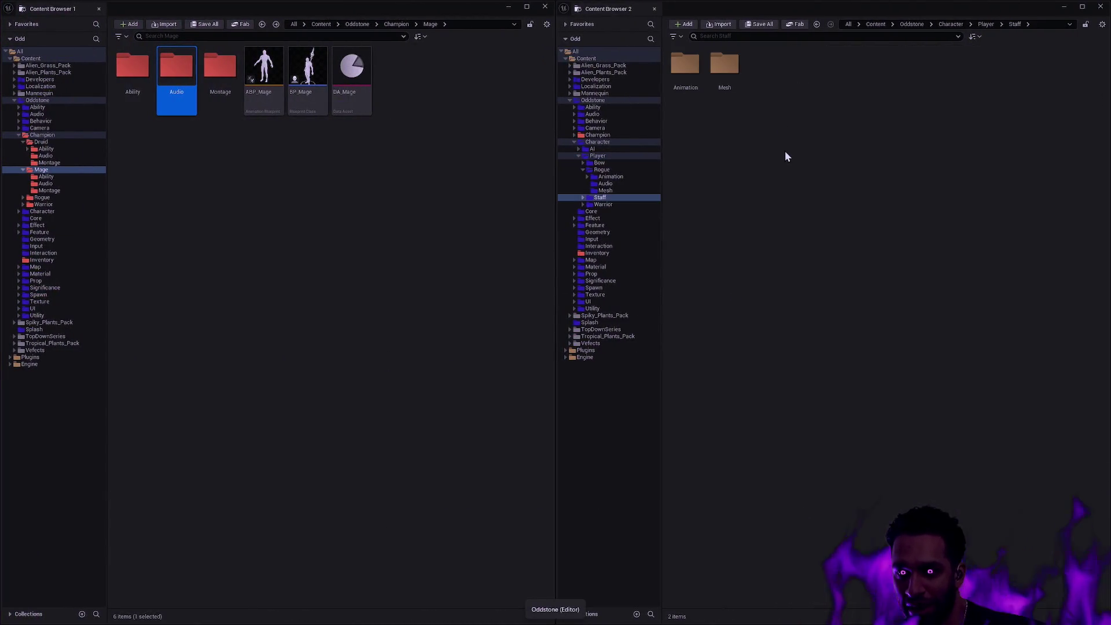
Open the Staff Mesh folder in the second content browser.
double_click(725, 63)
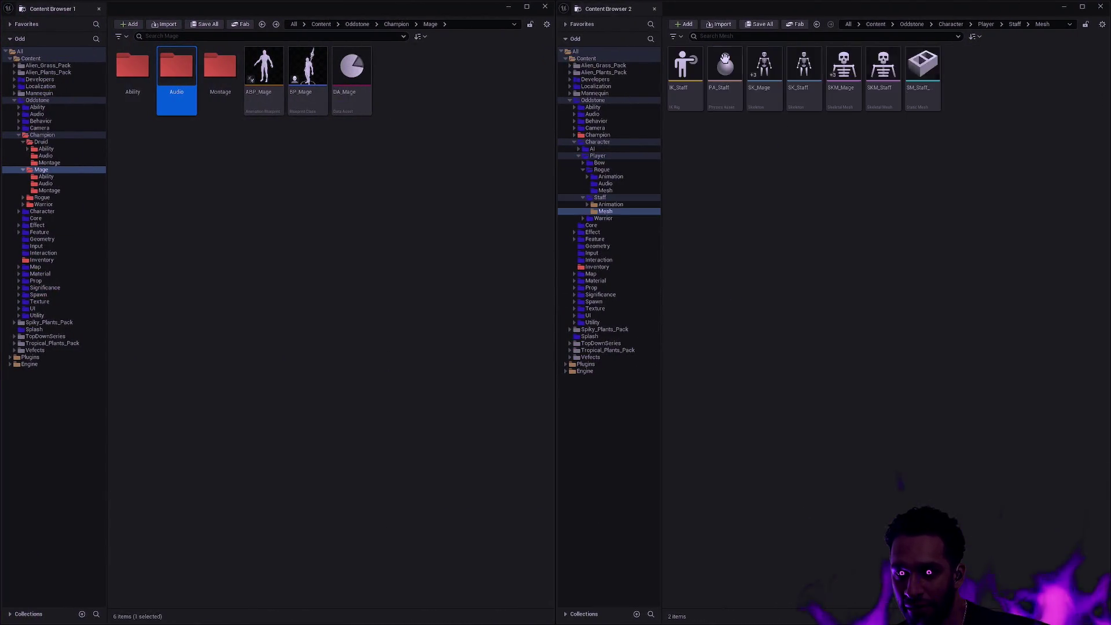
right_click(763, 105)
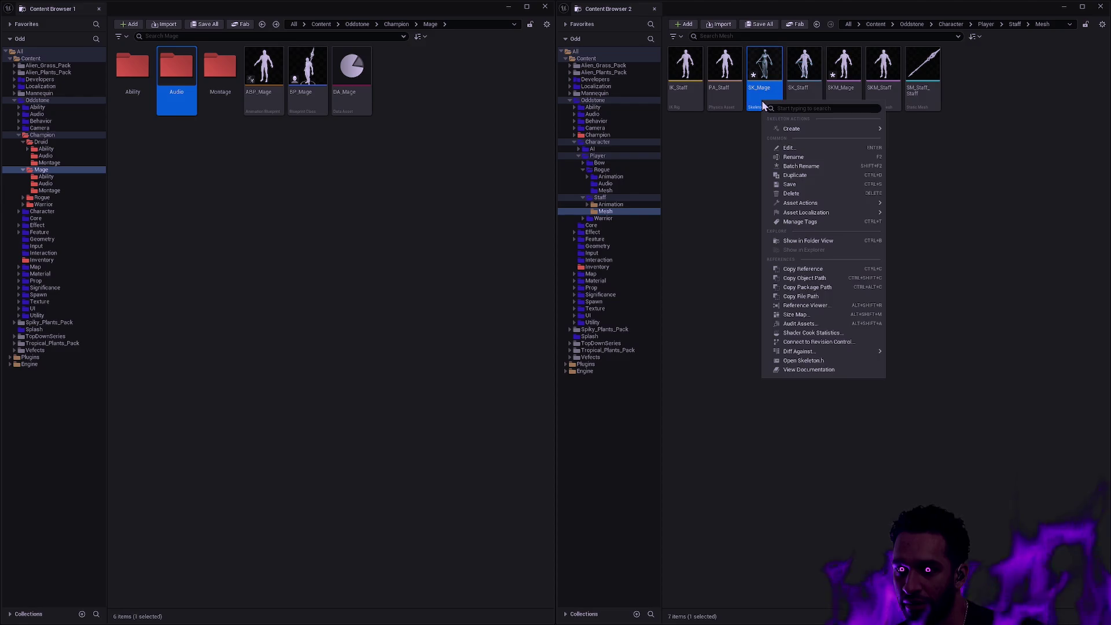
click(746, 155)
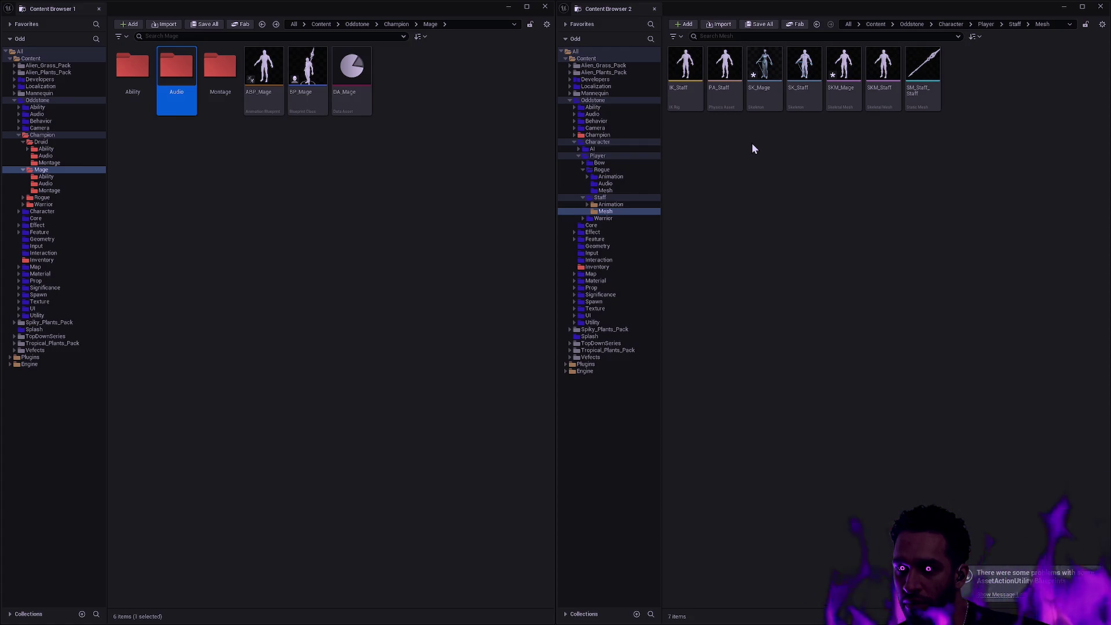
mouse_move(886, 95)
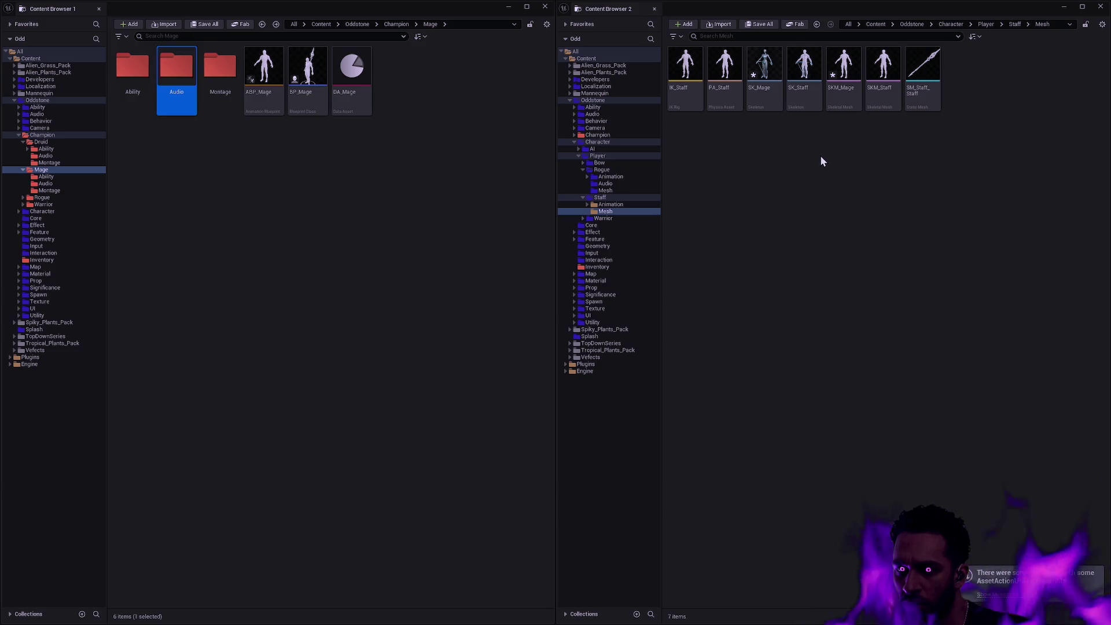
right_click(601, 198)
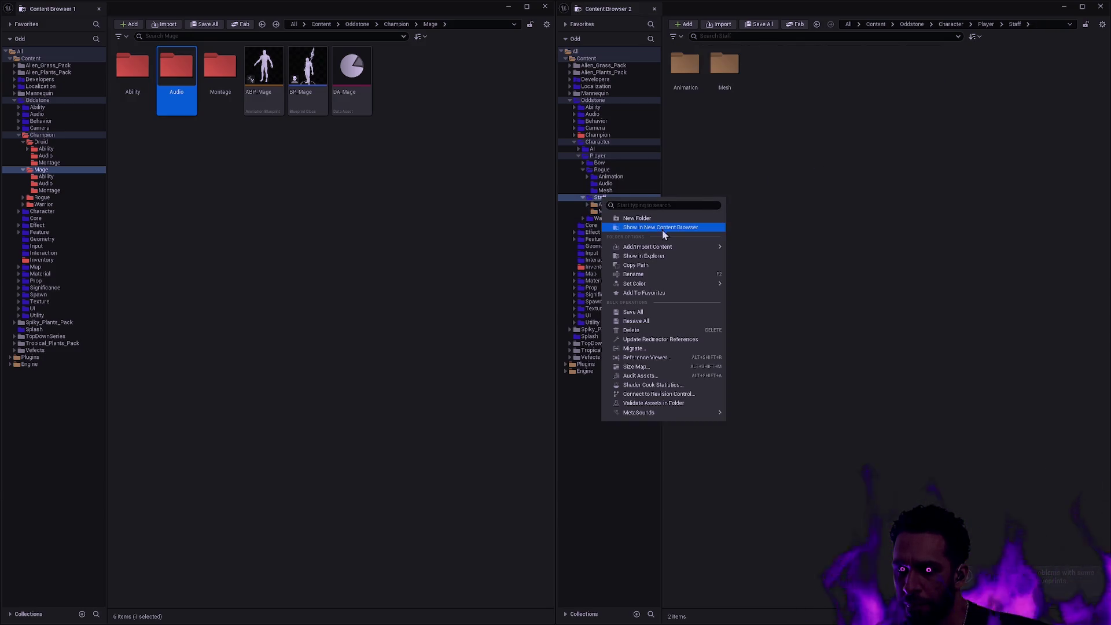
key(Escape)
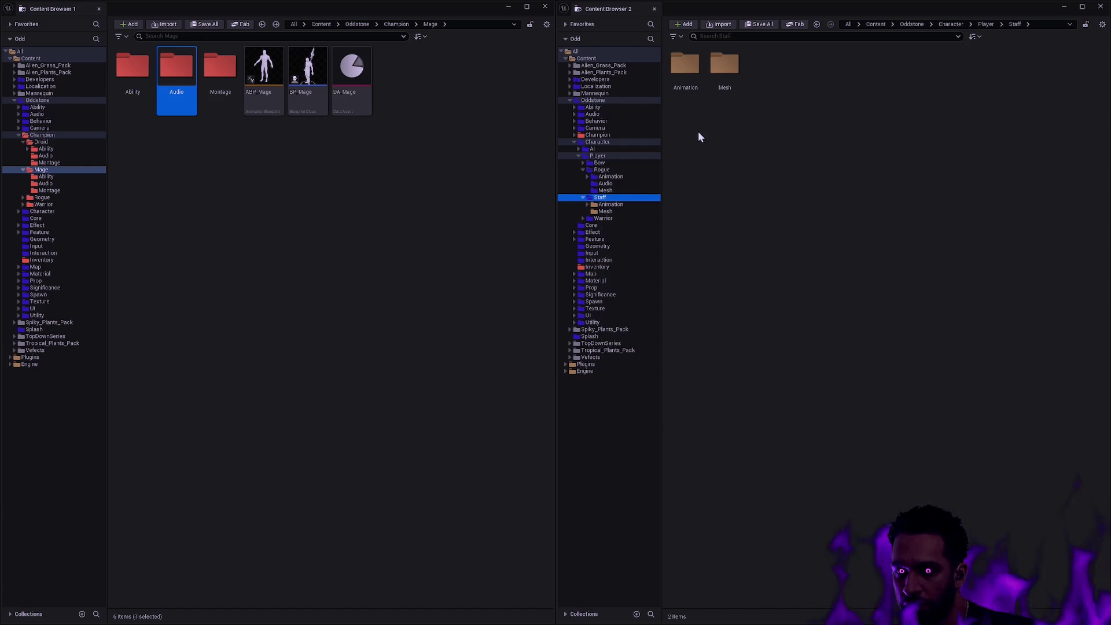
double_click(725, 65)
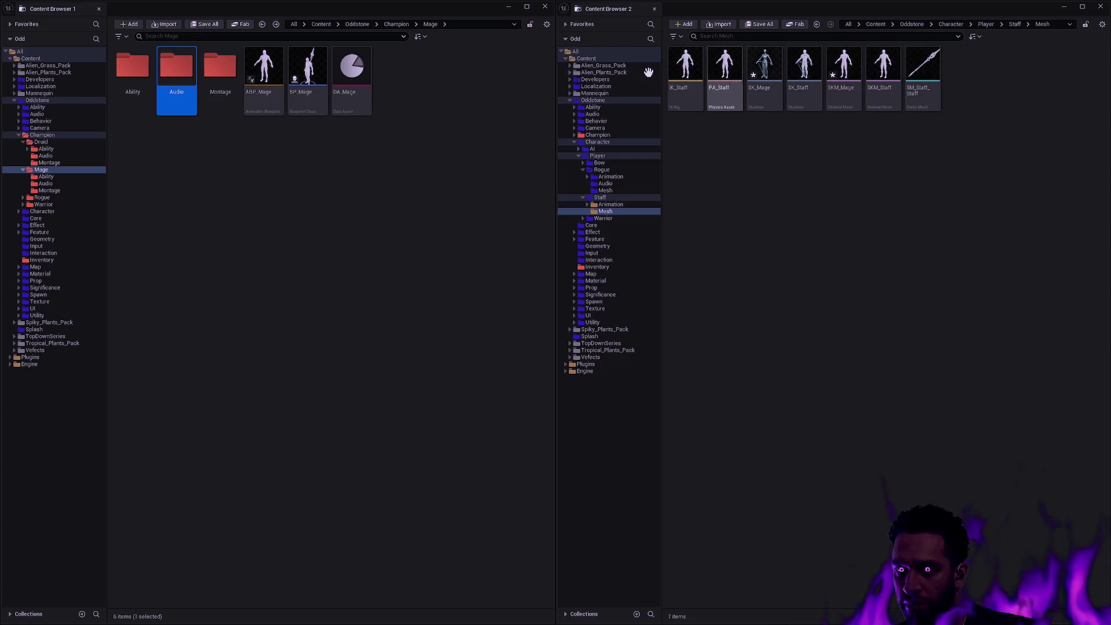
click(509, 7)
Check what references SK_Mage and SKM_Mage in the Reference Viewer.
right_click(760, 93)
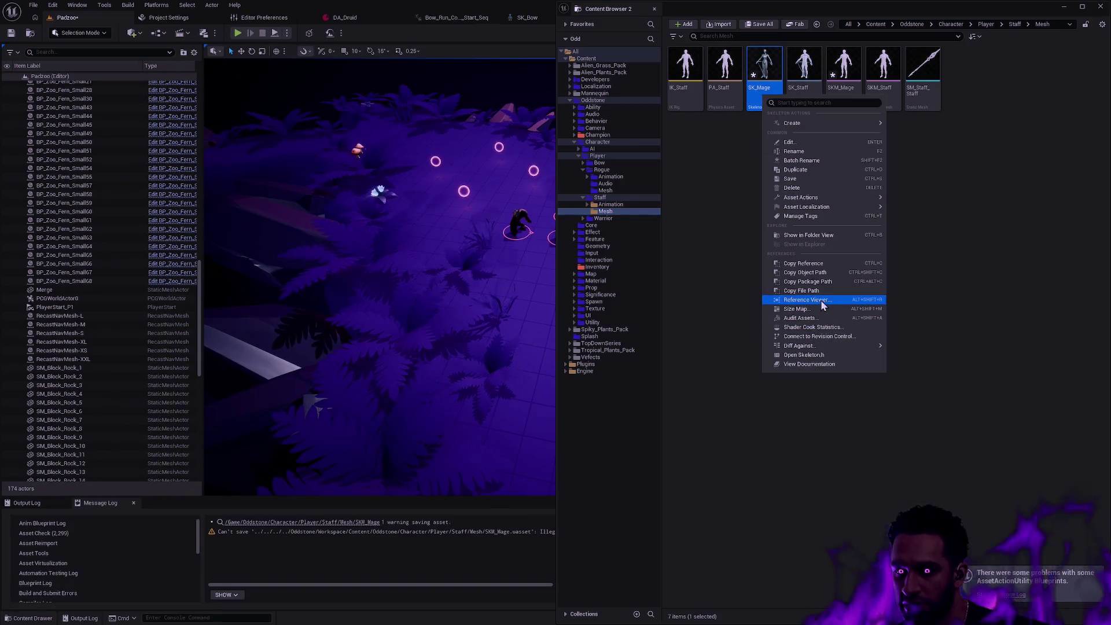
click(821, 299)
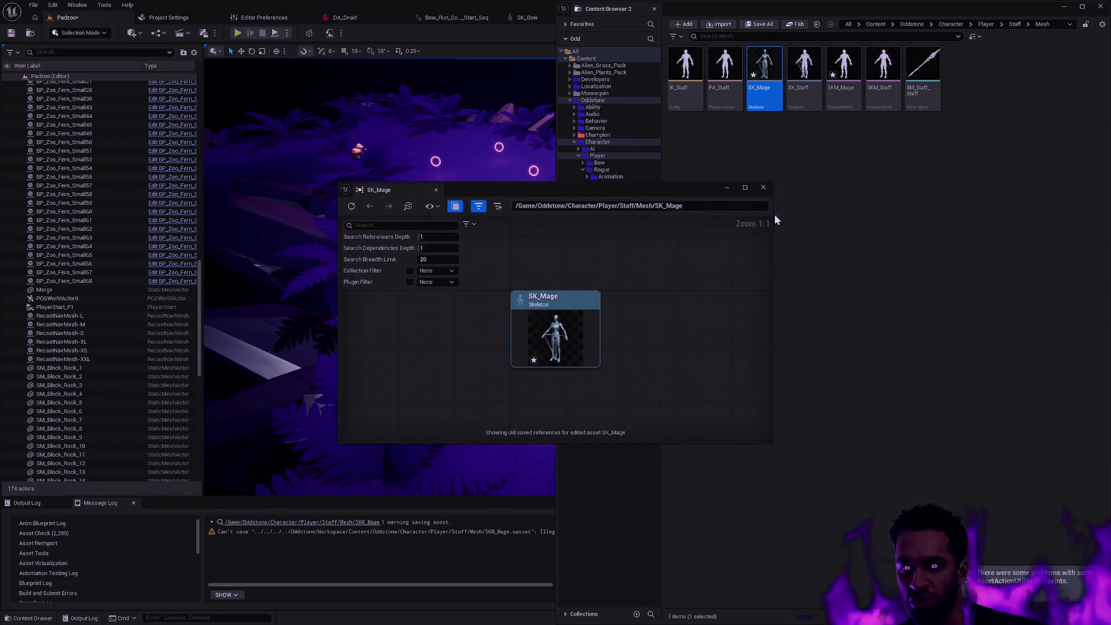
click(764, 187)
right_click(840, 98)
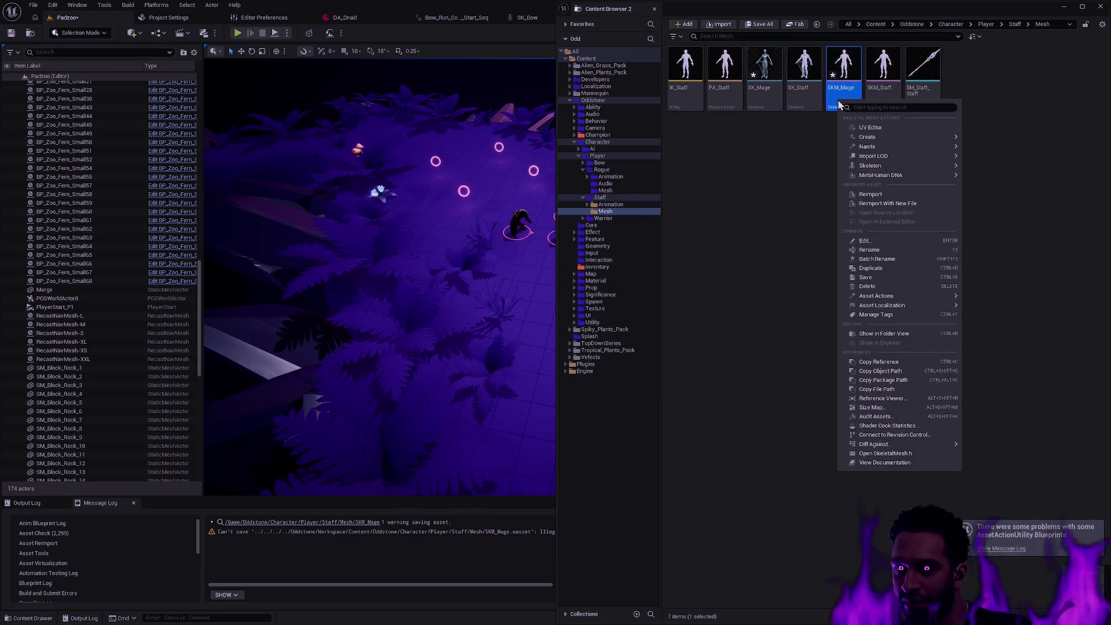
click(923, 398)
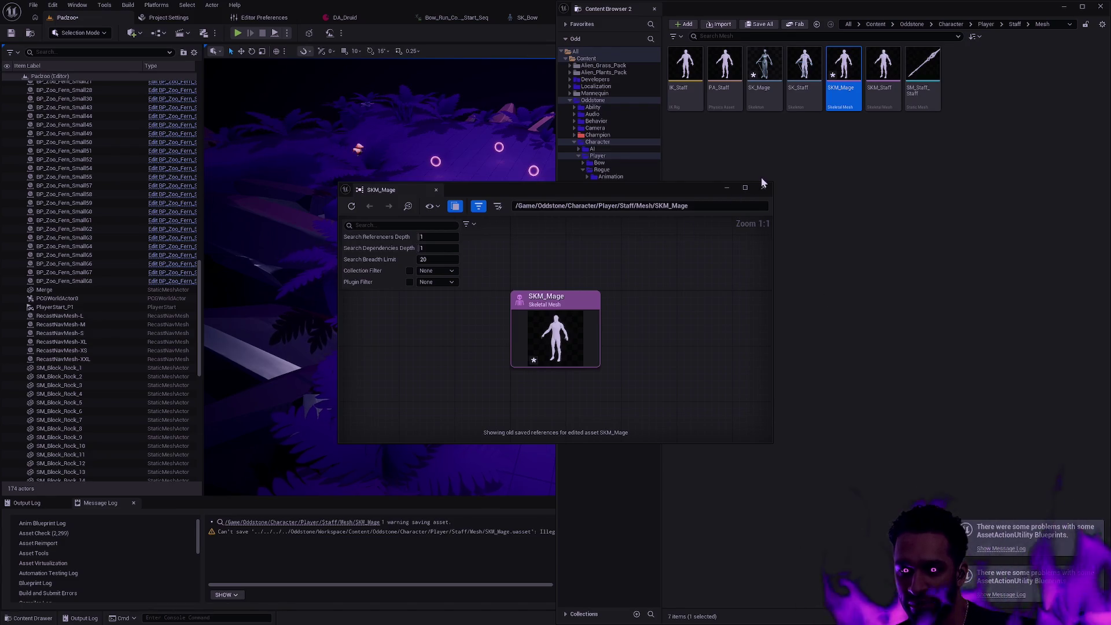
click(764, 187)
Delete both SK_Mage and SKM_Mage and confirm the deletion.
click(807, 168)
click(755, 102)
ctrl+click(841, 98)
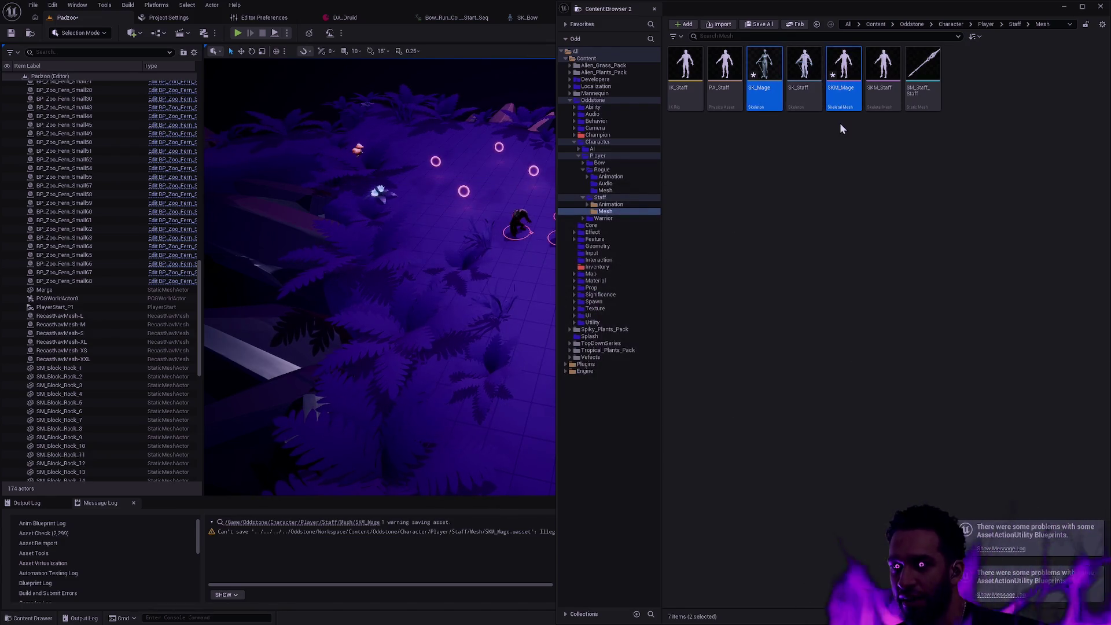
key(Delete)
click(533, 457)
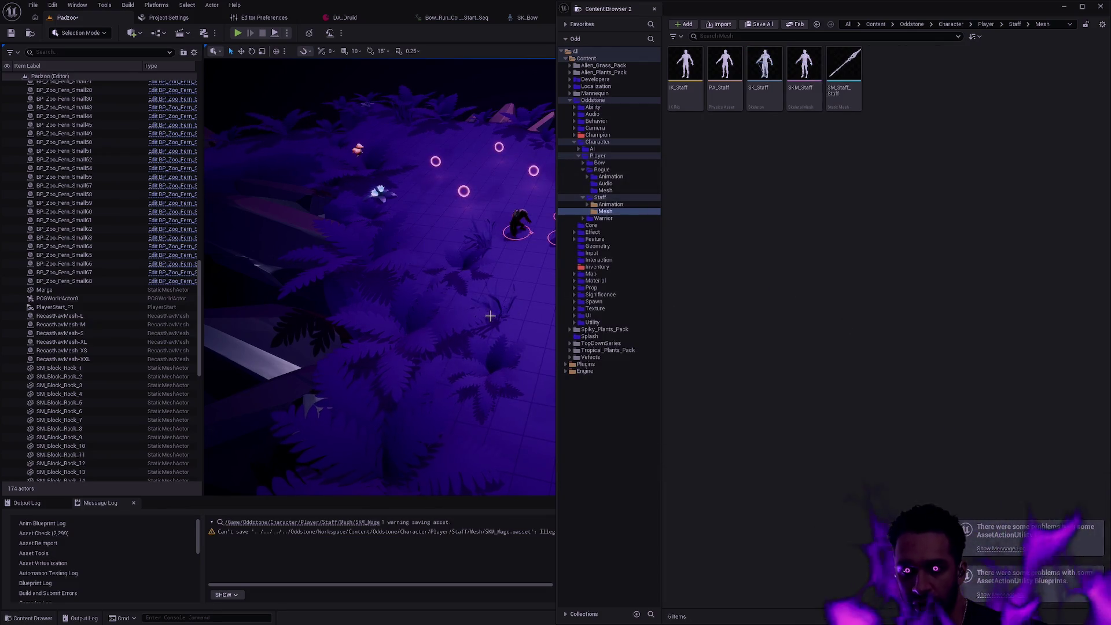
key(alt+Tab)
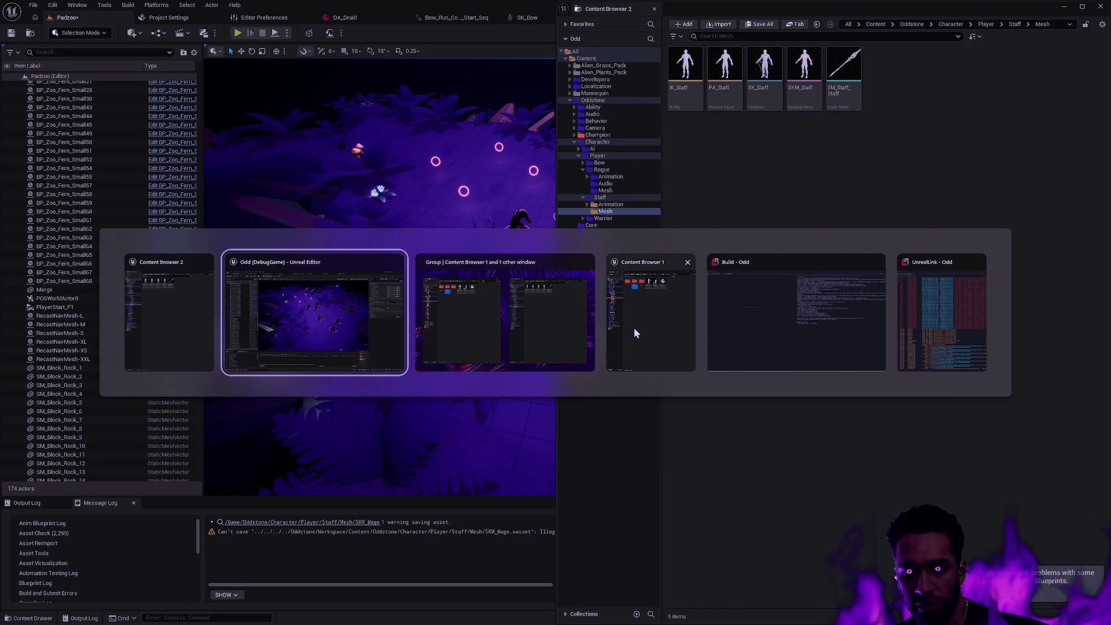
Set the Widget Reflector Application Scale to 1.25 and return the second browser to Staff.
click(634, 328)
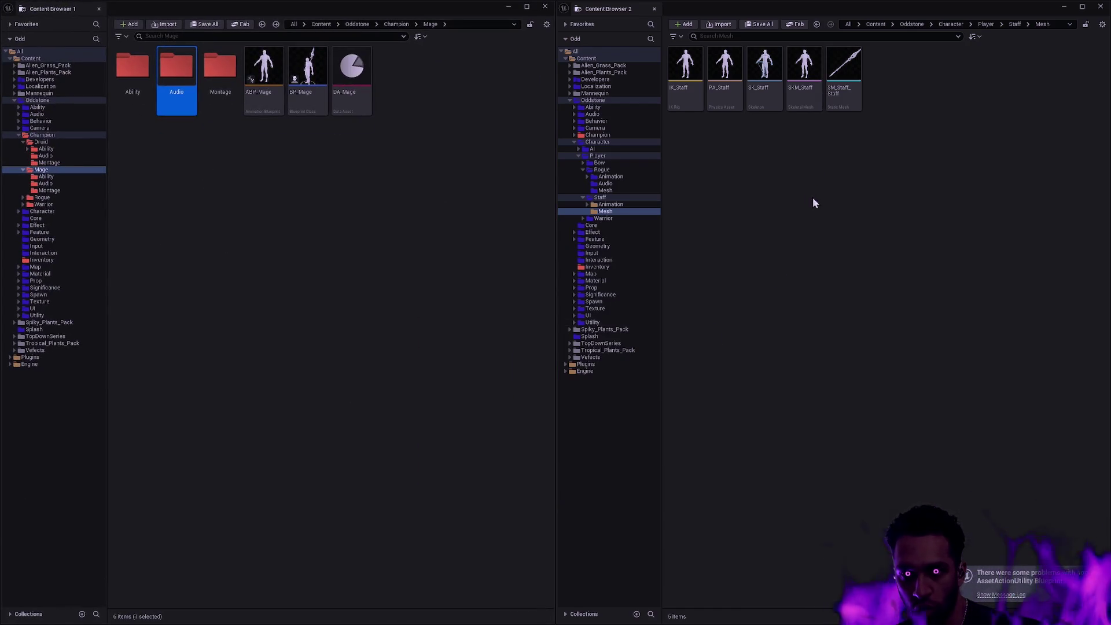
key(ctrl+shift+w)
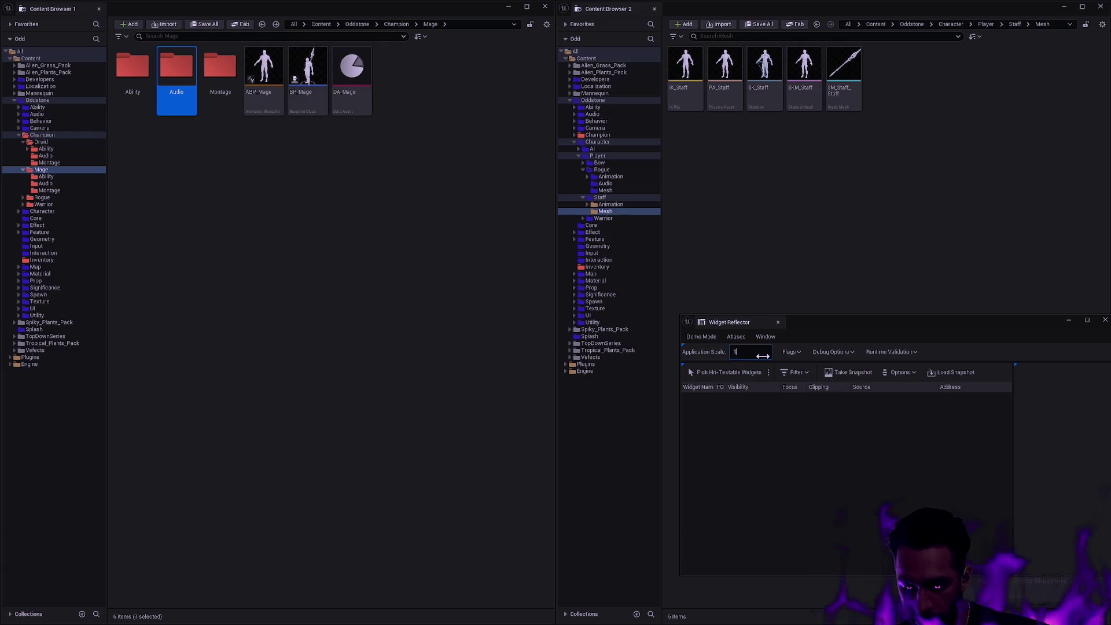
text(.25)
key(Return)
click(803, 325)
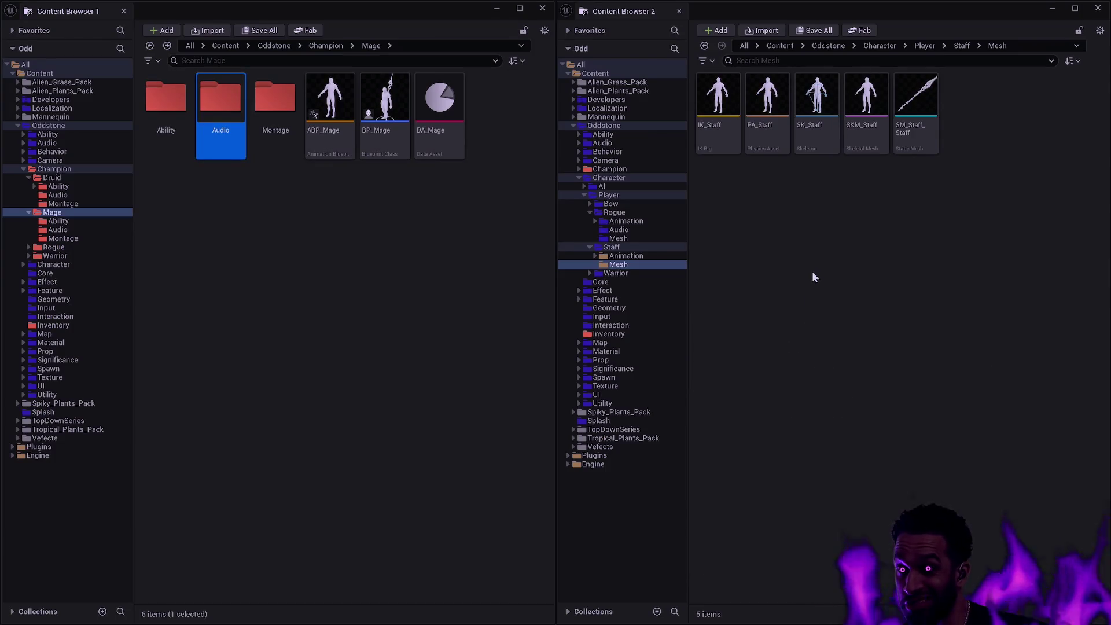
click(960, 46)
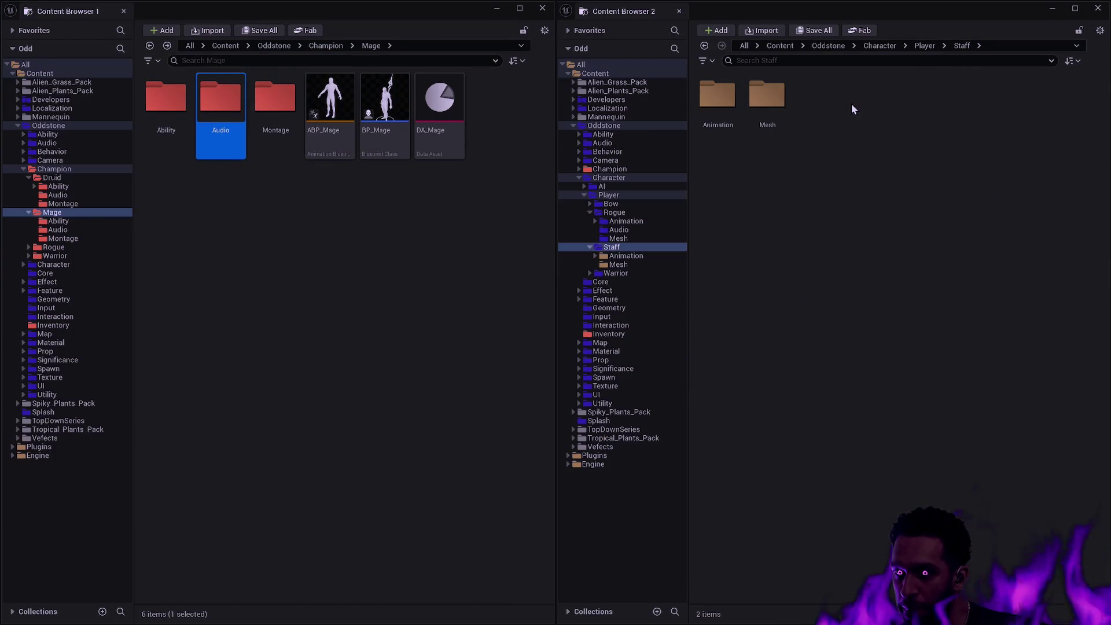
Expand Staff's Animation and Mesh folders to reveal all nested animation subfolders.
click(590, 273)
click(619, 256)
ctrl+click(621, 264)
right_click(621, 264)
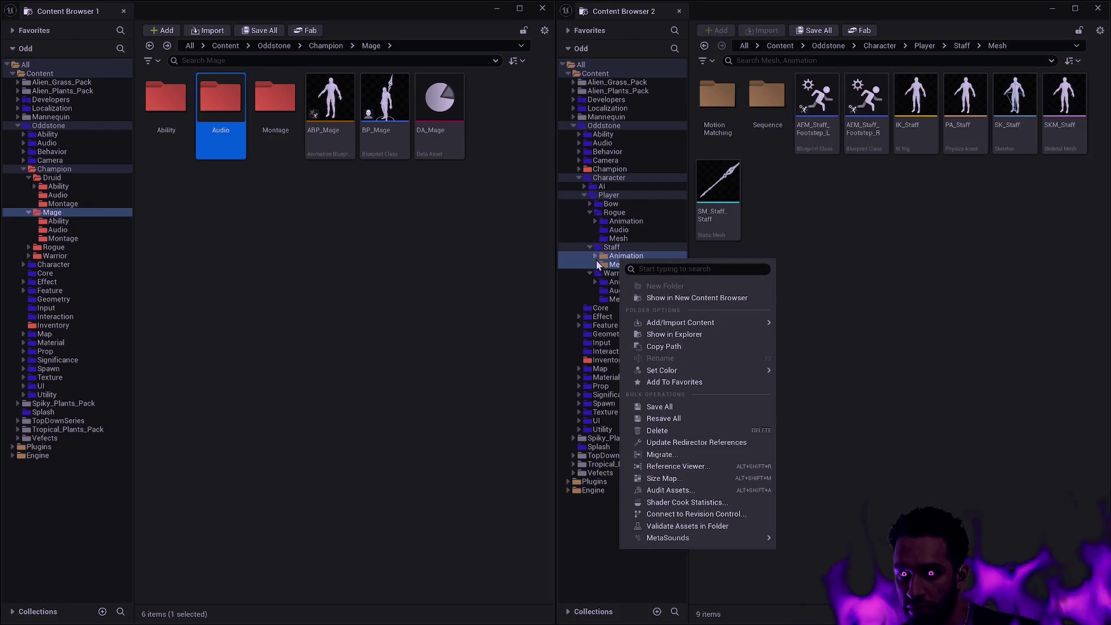
key(Escape)
shift+click(595, 258)
click(592, 250)
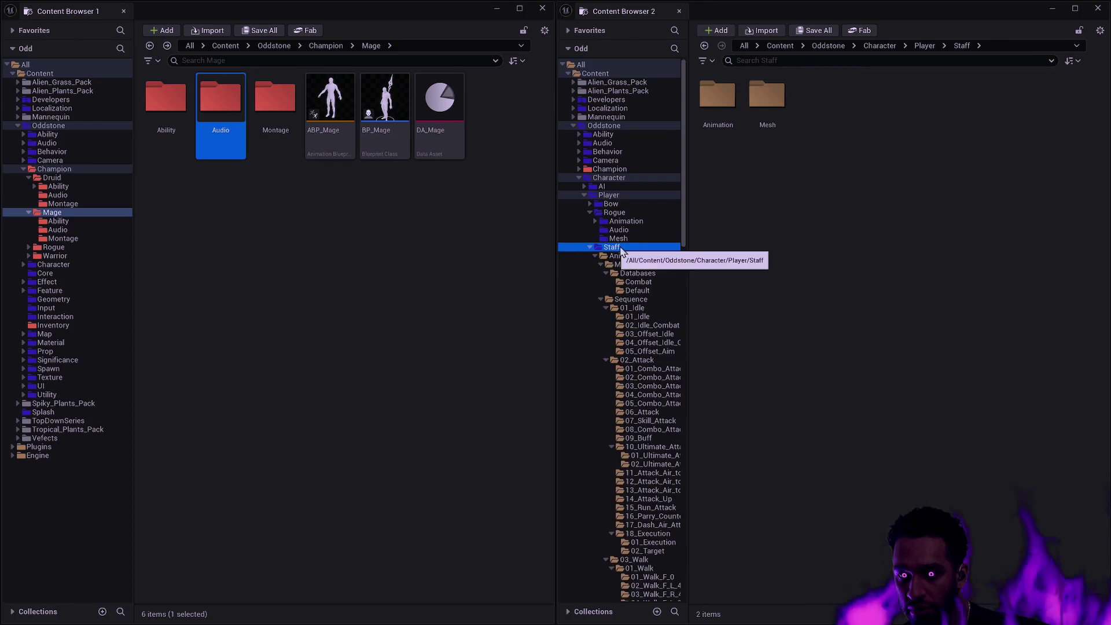
scroll(642, 251, down, 5)
drag(687, 243, 691, 472)
scroll(656, 407, down, 5)
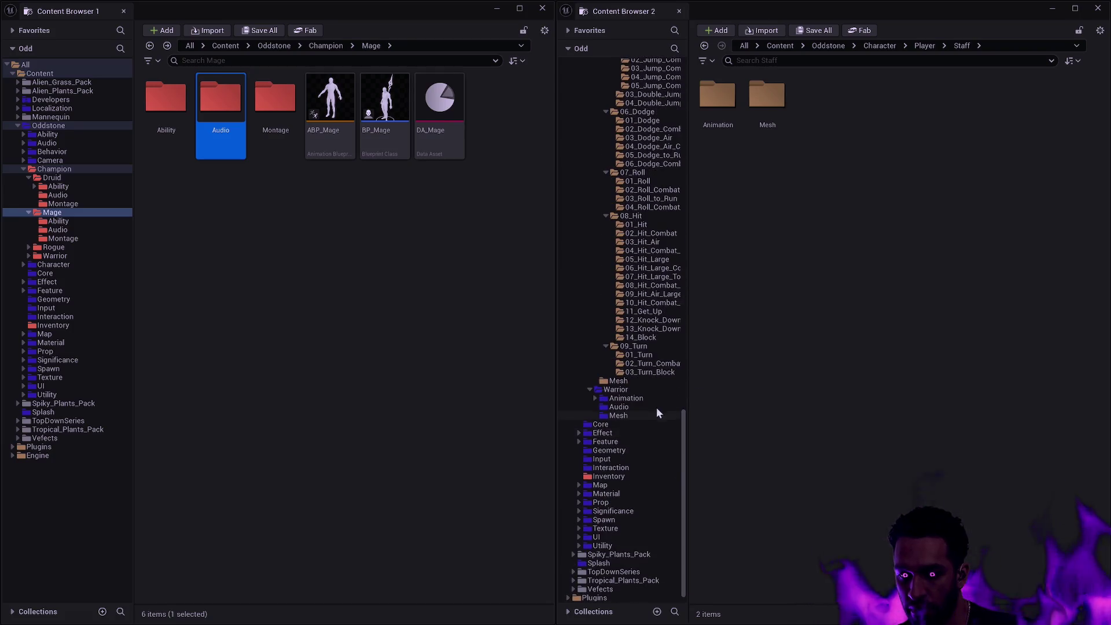
Colour every folder from Staff down to Mesh blue, then collapse Staff and Rogue.
shift+click(629, 384)
right_click(630, 384)
mouse_move(742, 207)
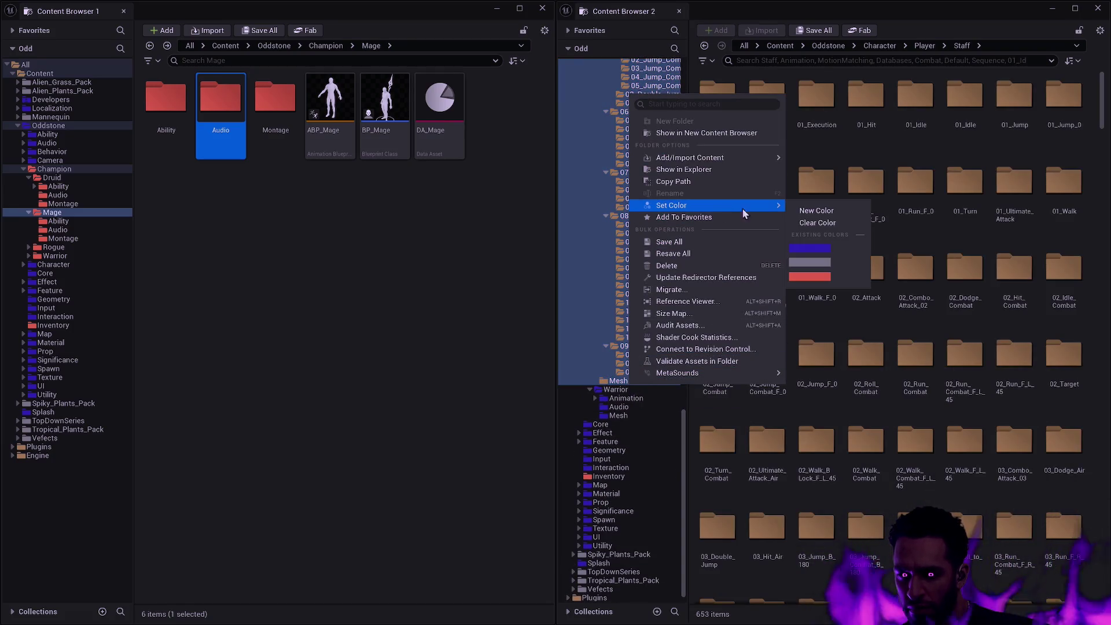
click(816, 255)
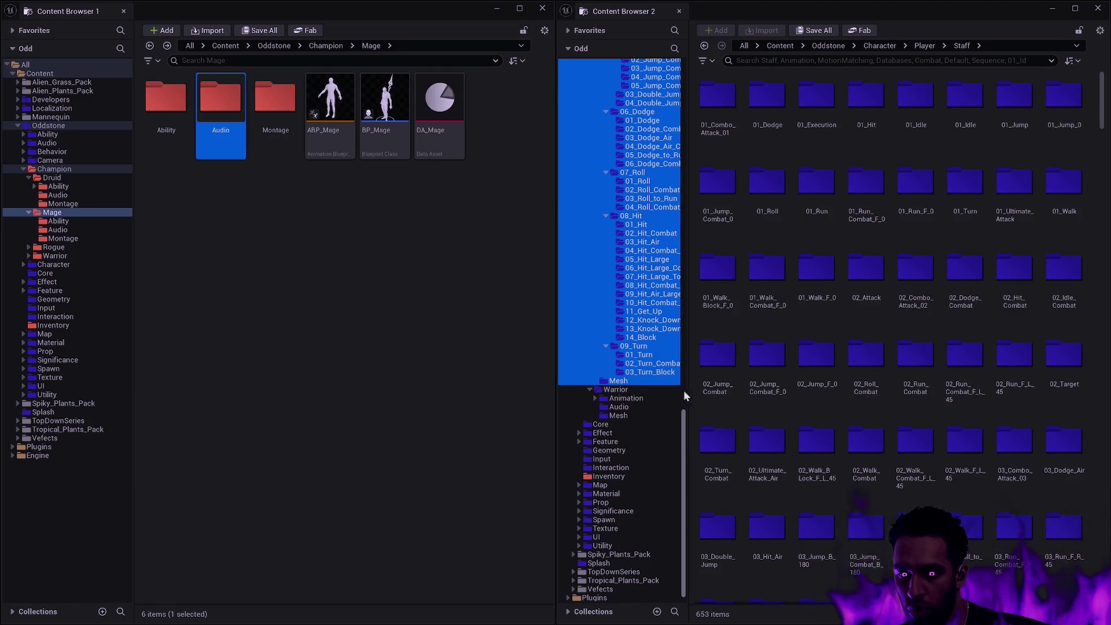
drag(683, 390, 687, 130)
click(590, 100)
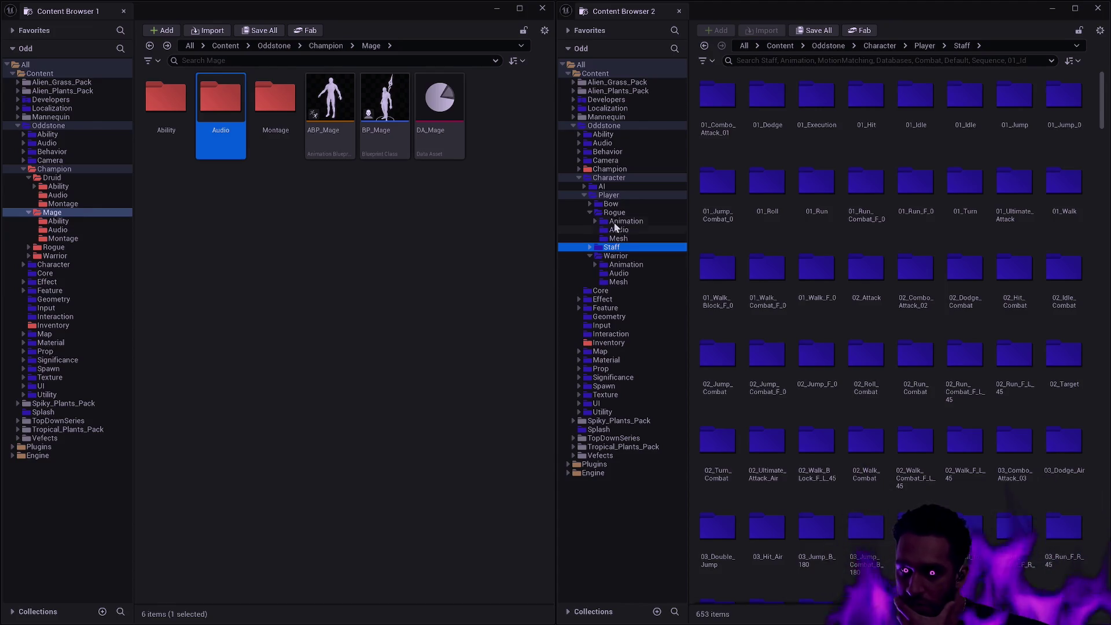
click(589, 213)
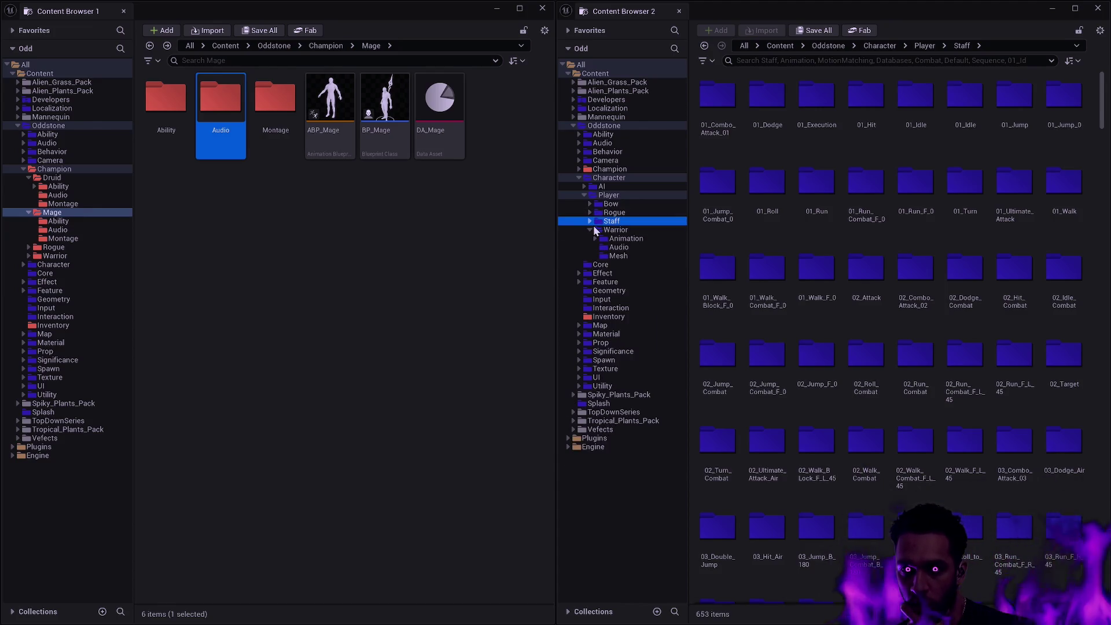
Show player Rogue in the second browser and open Champion > Rogue in the first.
click(436, 208)
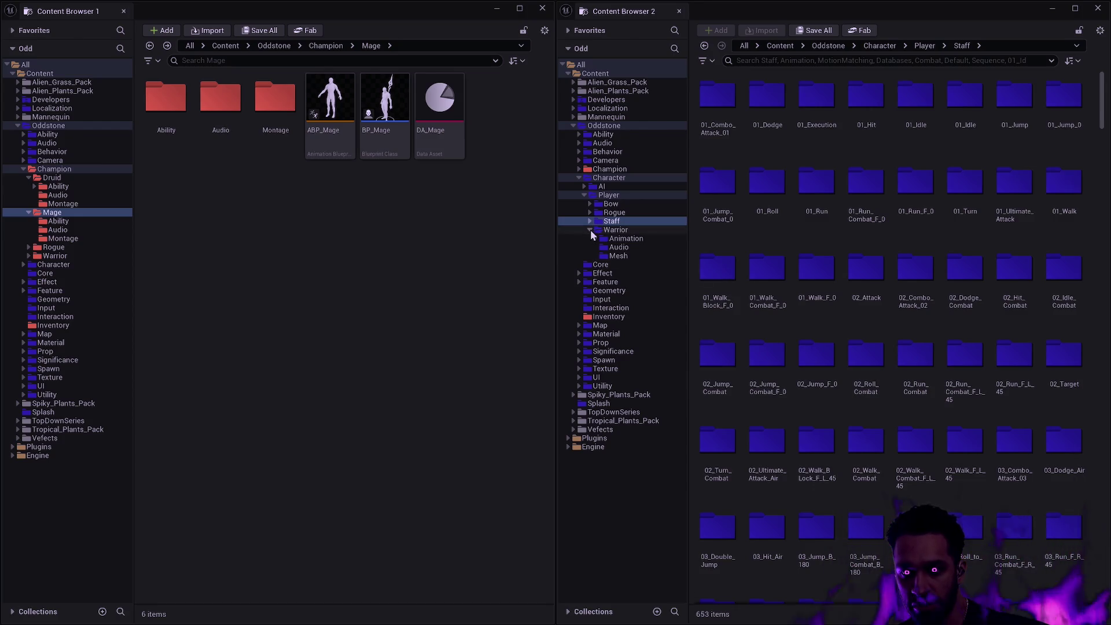
click(589, 214)
click(608, 213)
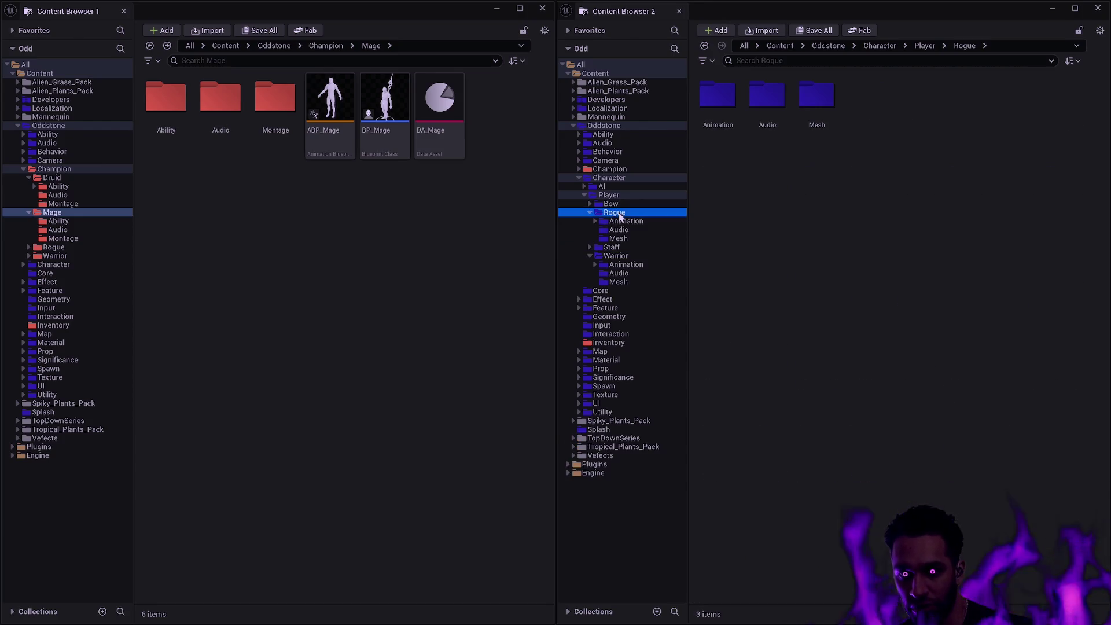
click(327, 46)
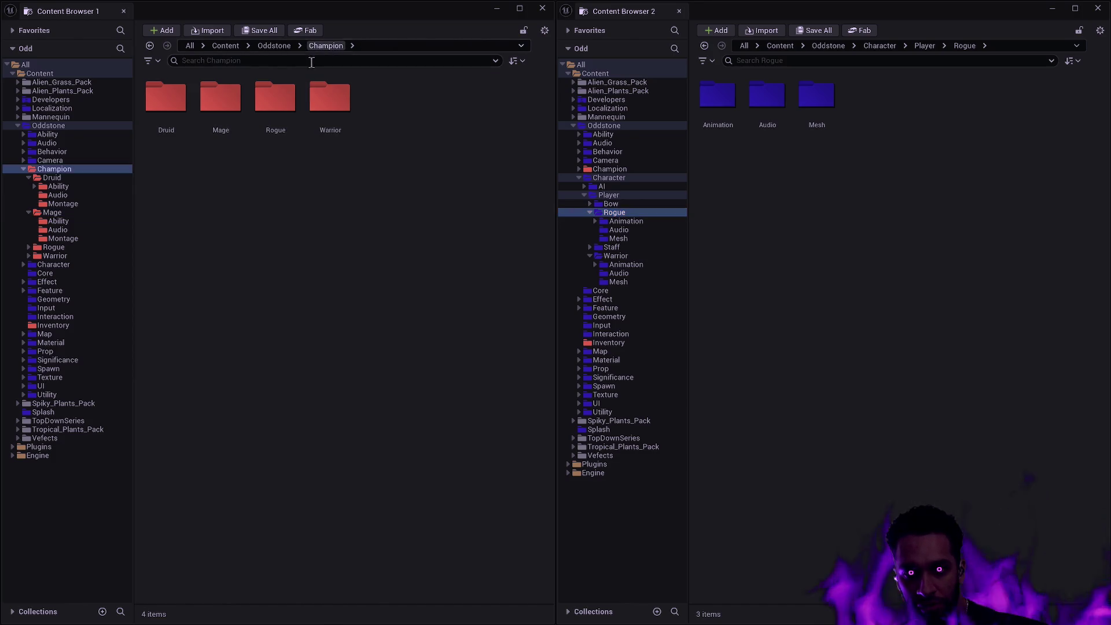
click(274, 104)
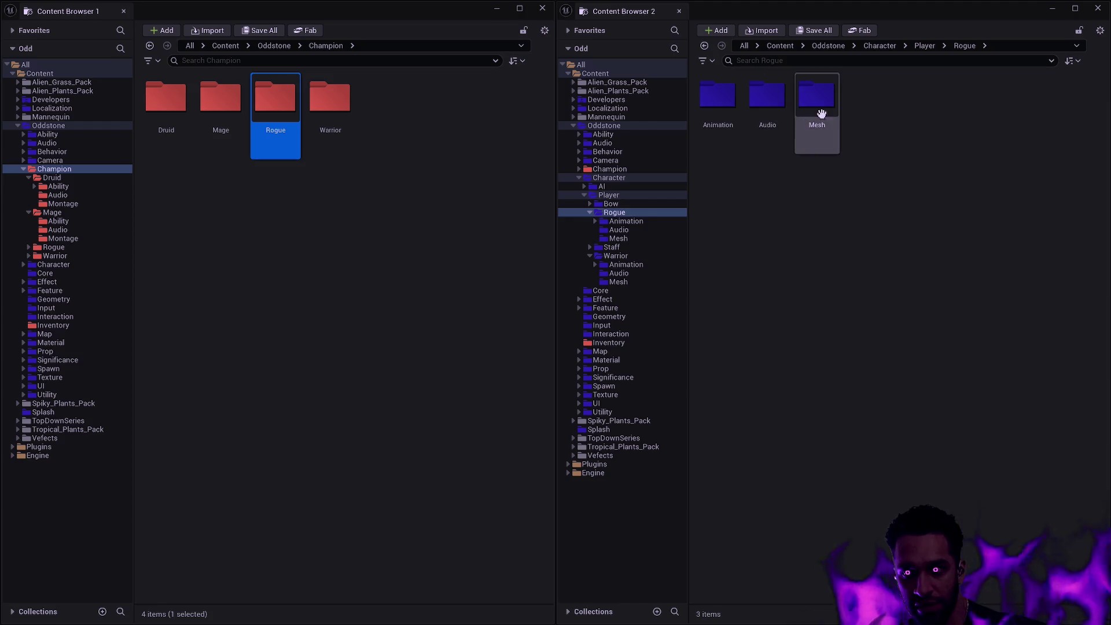
double_click(282, 110)
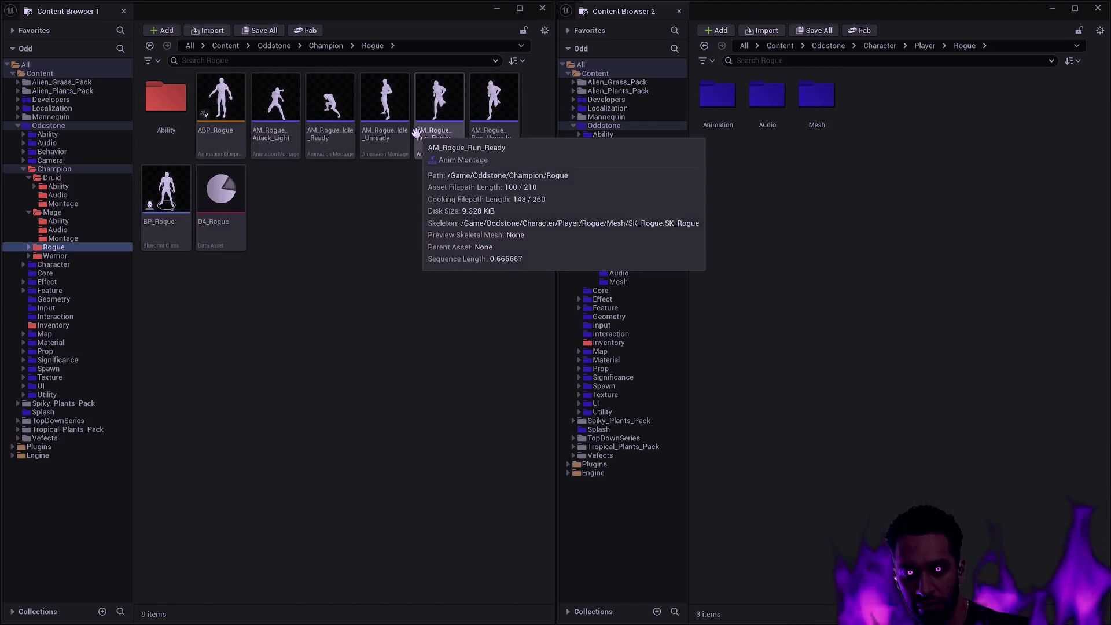
Move the player Rogue's Audio folder into Champion/Rogue with Move Here.
double_click(772, 104)
key(alt+Left)
drag(804, 157, 368, 219)
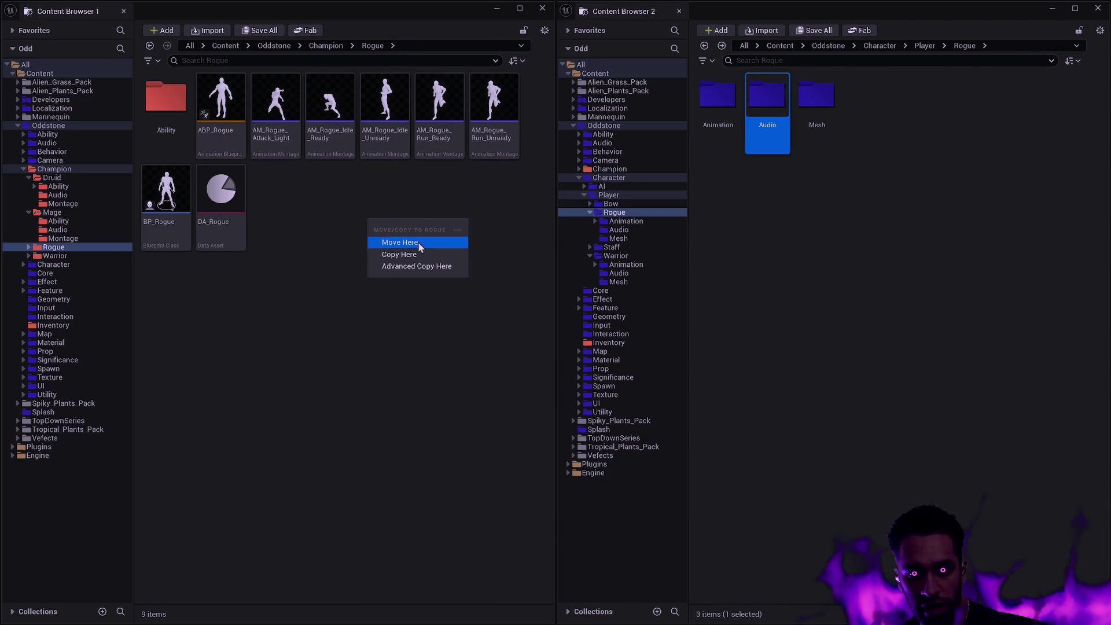
click(420, 244)
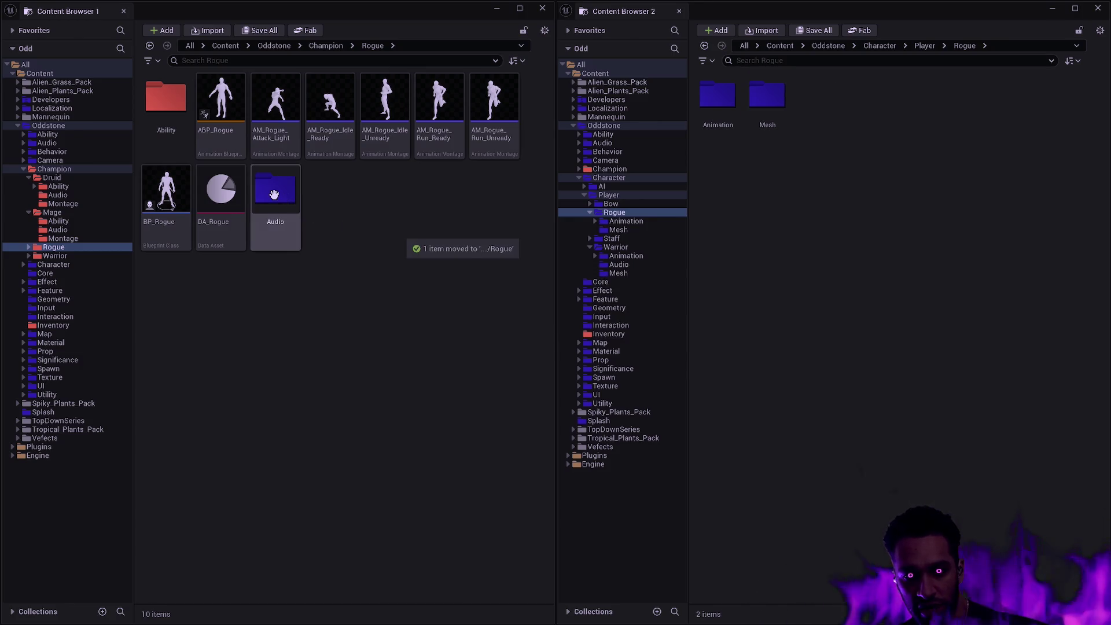
right_click(274, 195)
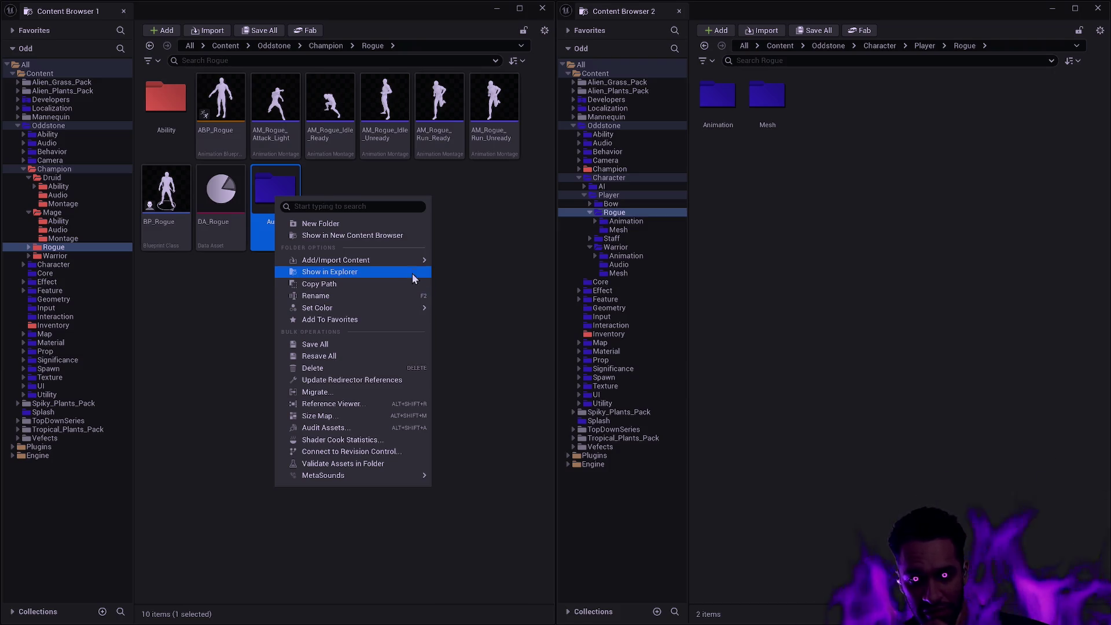
mouse_move(411, 264)
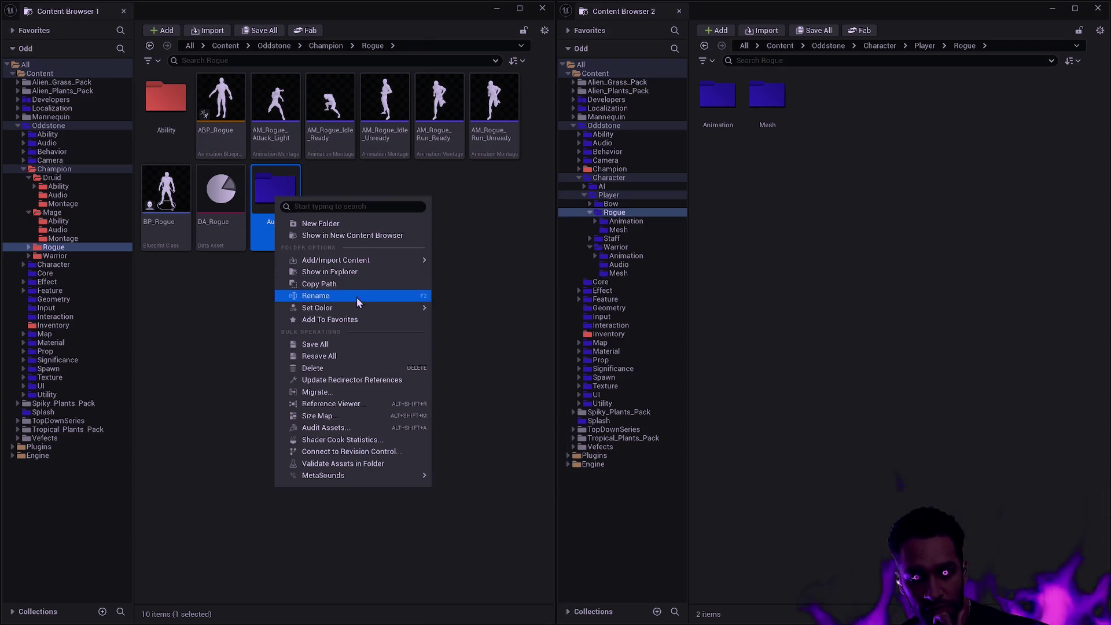
mouse_move(370, 307)
click(456, 381)
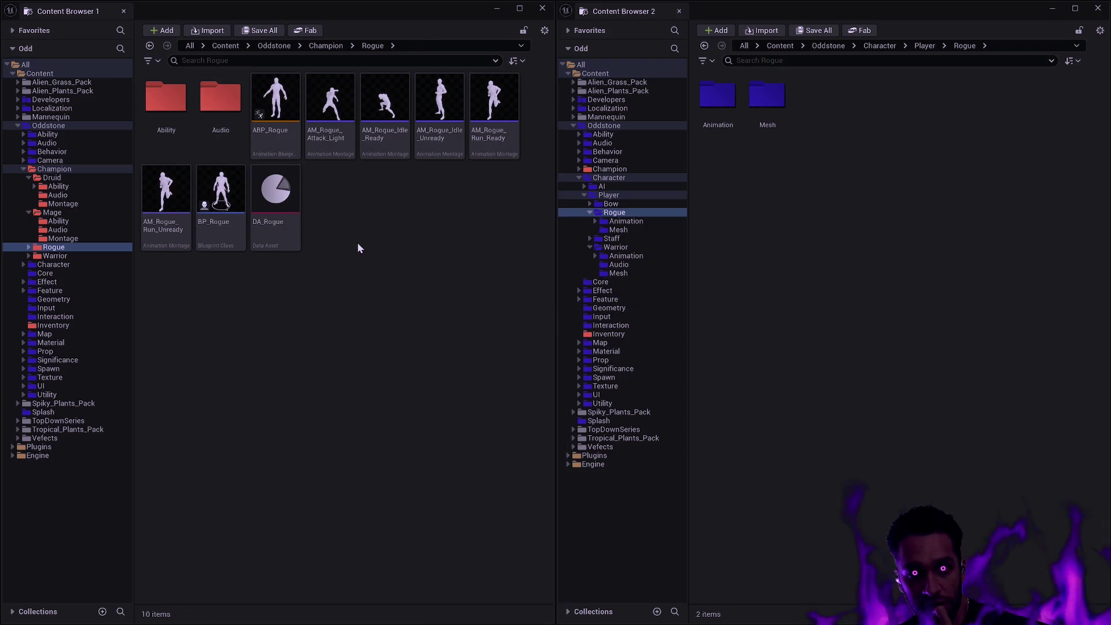
right_click(385, 234)
click(423, 242)
text(Montage)
key(Return)
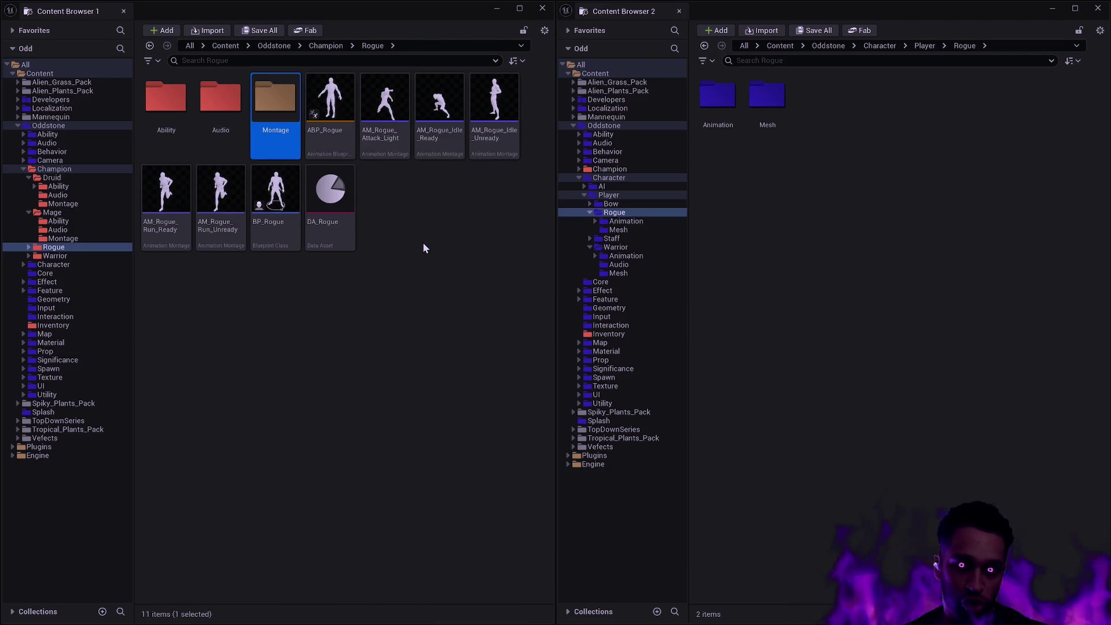
click(397, 151)
shift+click(225, 240)
drag(385, 113, 294, 111)
click(322, 133)
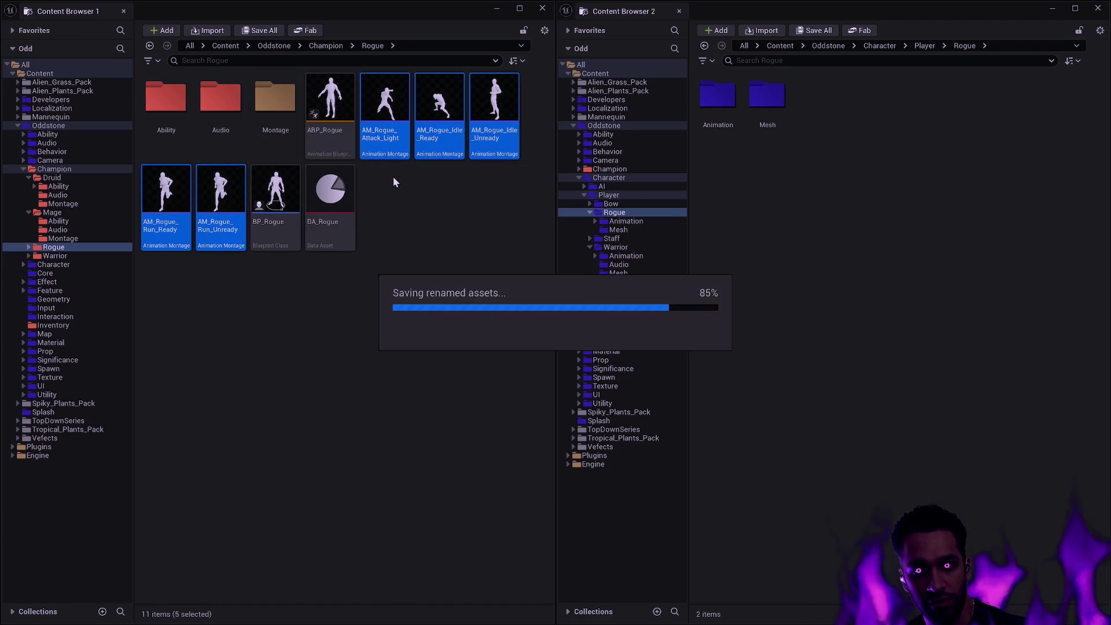
right_click(268, 112)
mouse_move(405, 223)
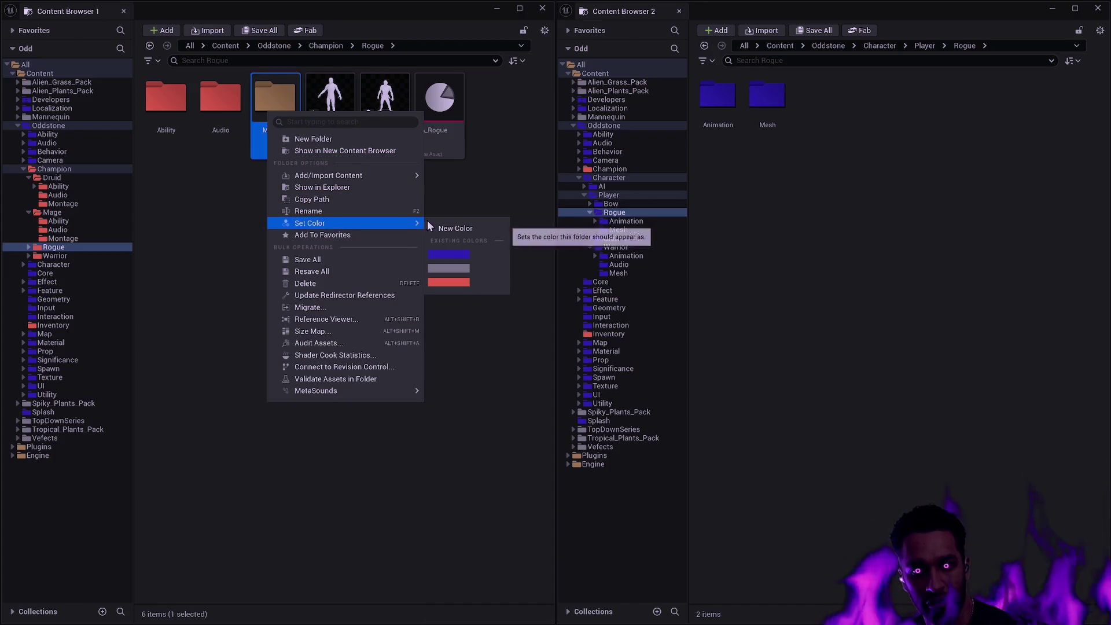
click(449, 282)
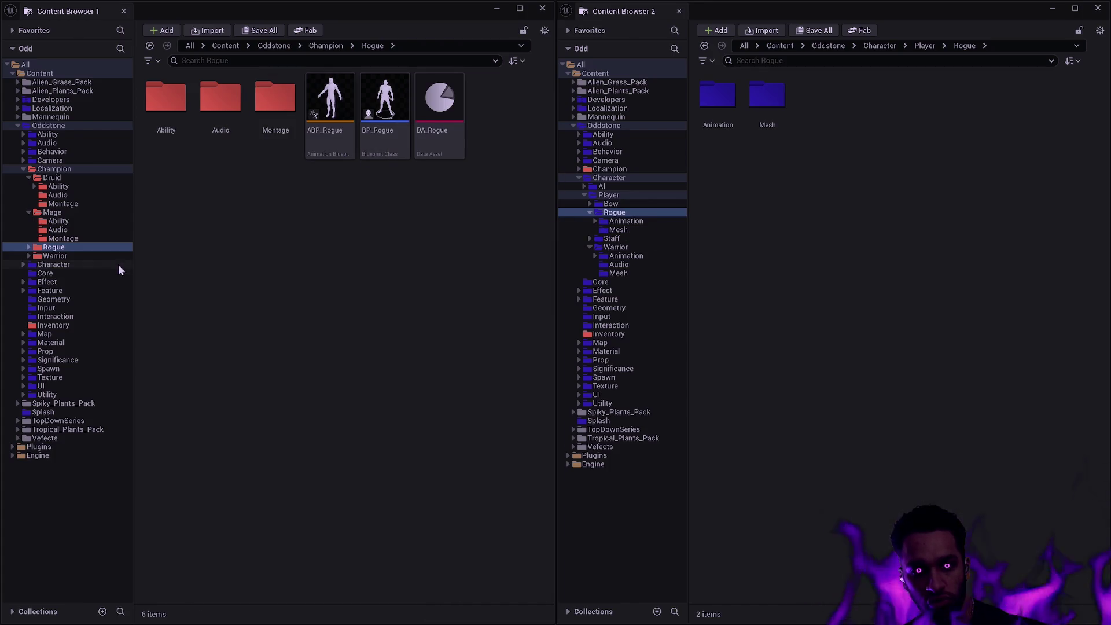
click(60, 213)
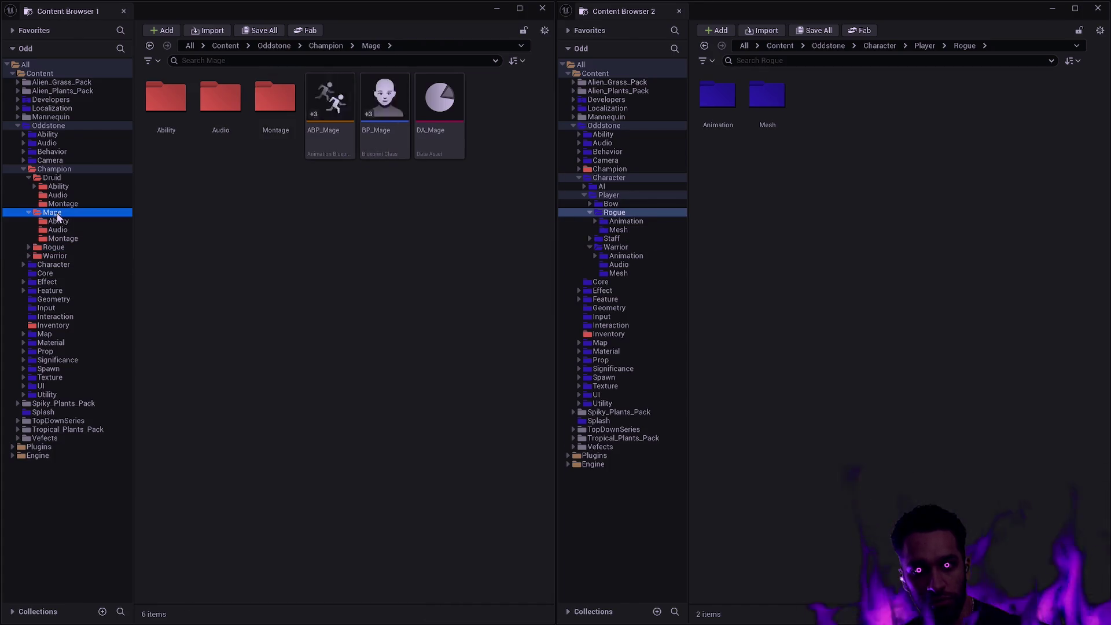
click(59, 181)
click(53, 247)
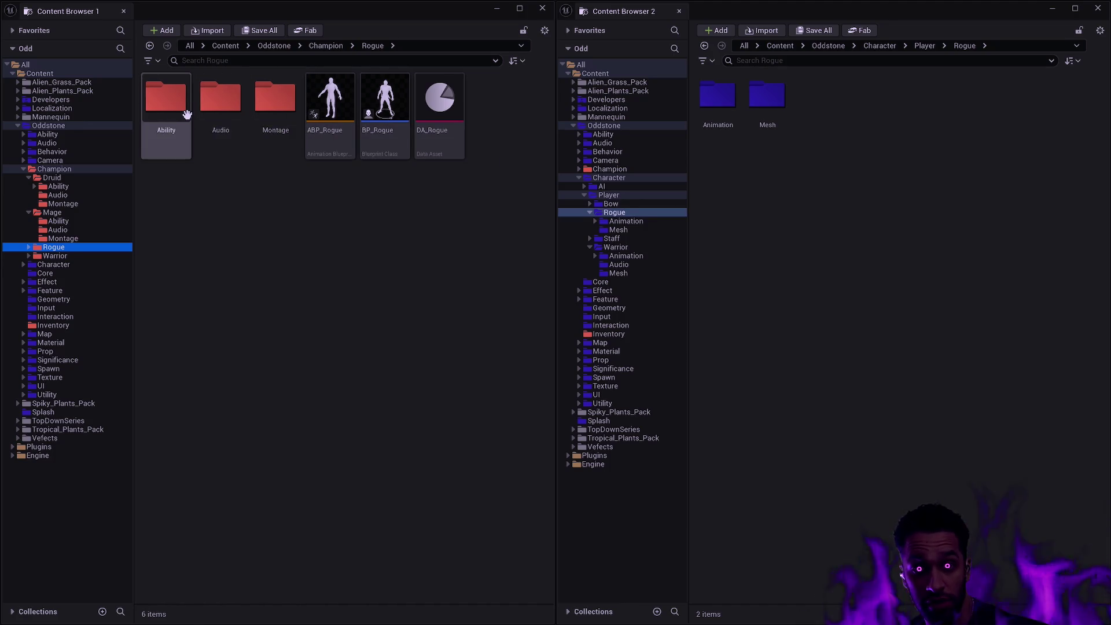
Select all player Rogue assets and batch-rename 'Rogue' to 'Dagger' in every name.
double_click(734, 99)
key(alt+Left)
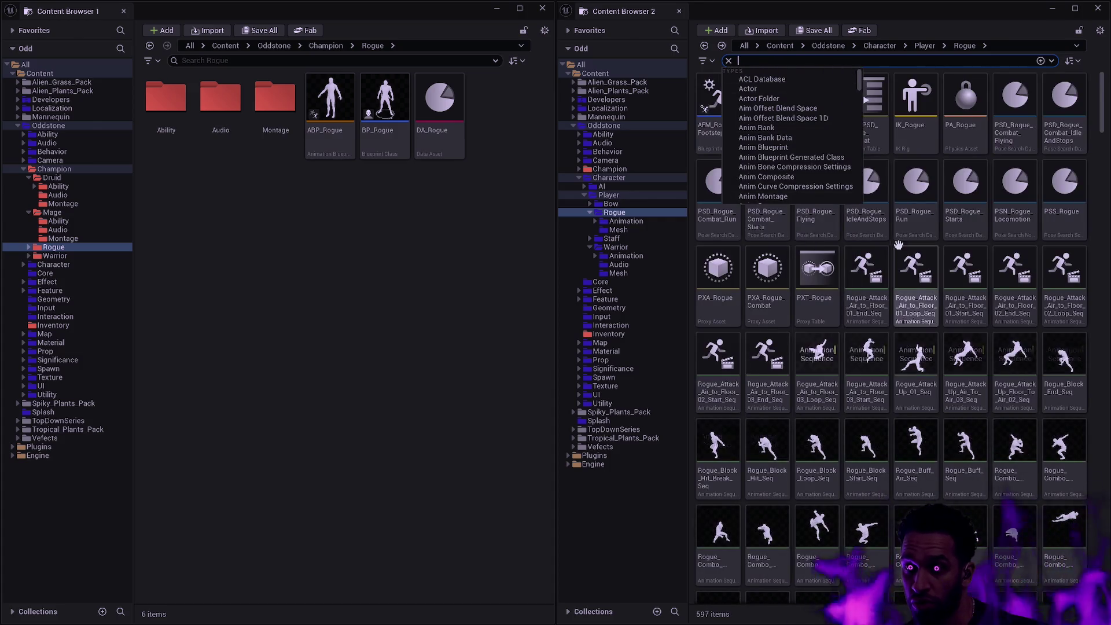
click(1018, 130)
key(ctrl+a)
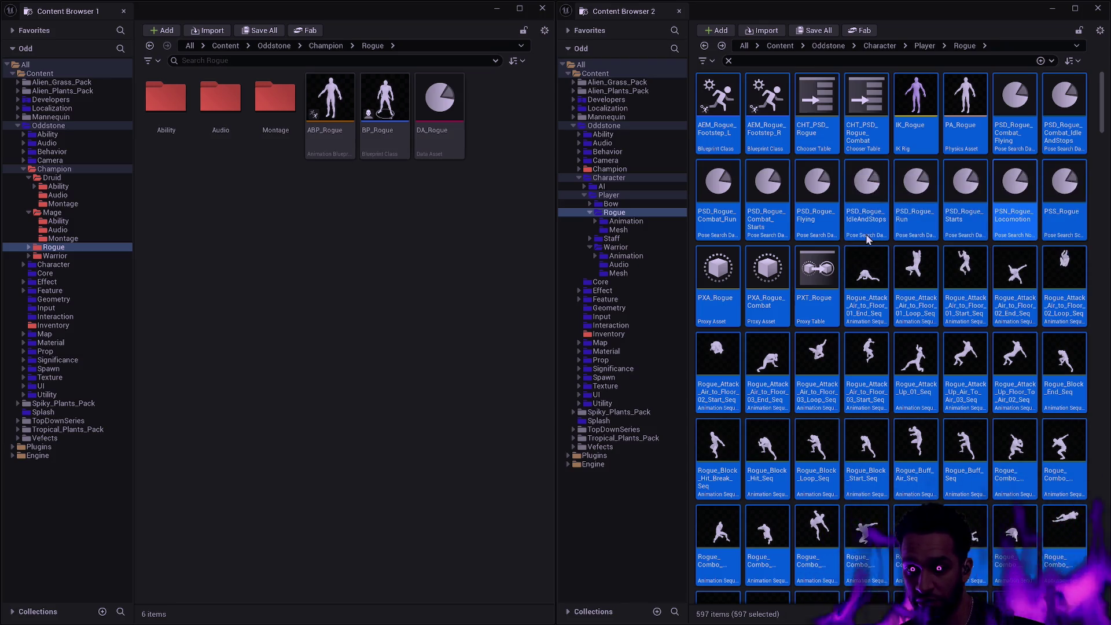
key(F2)
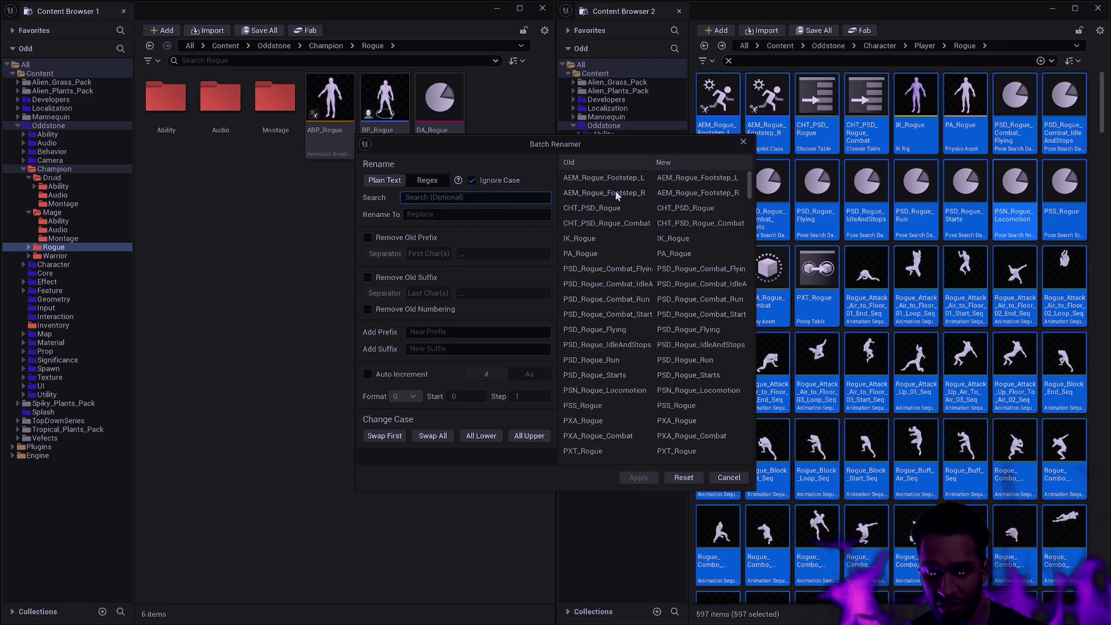
text(Rogue)
key(Tab)
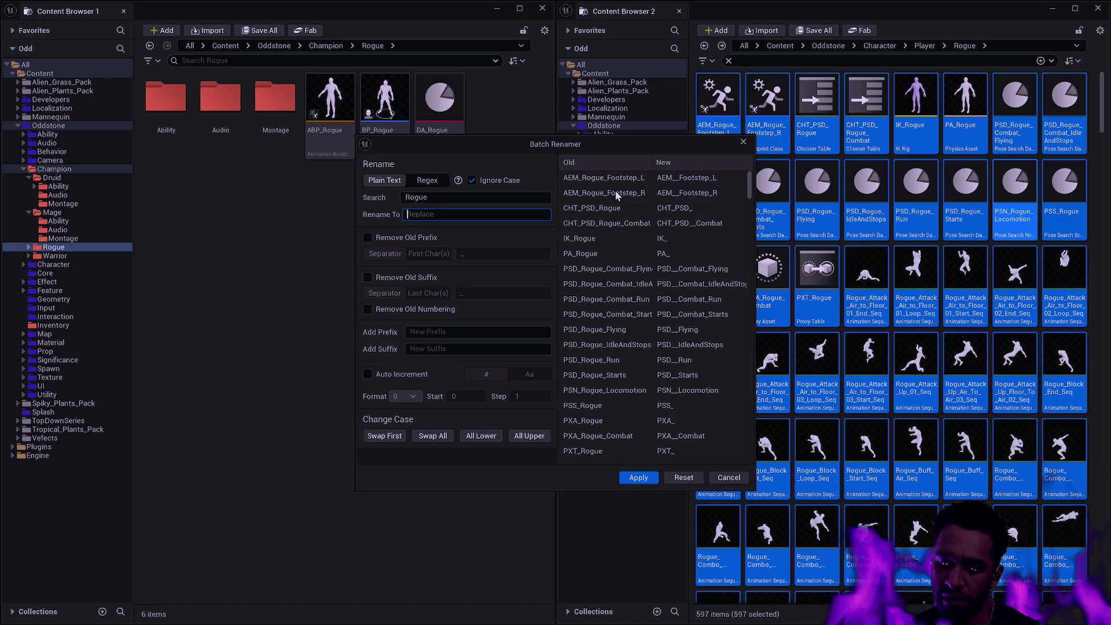
text(Dagger)
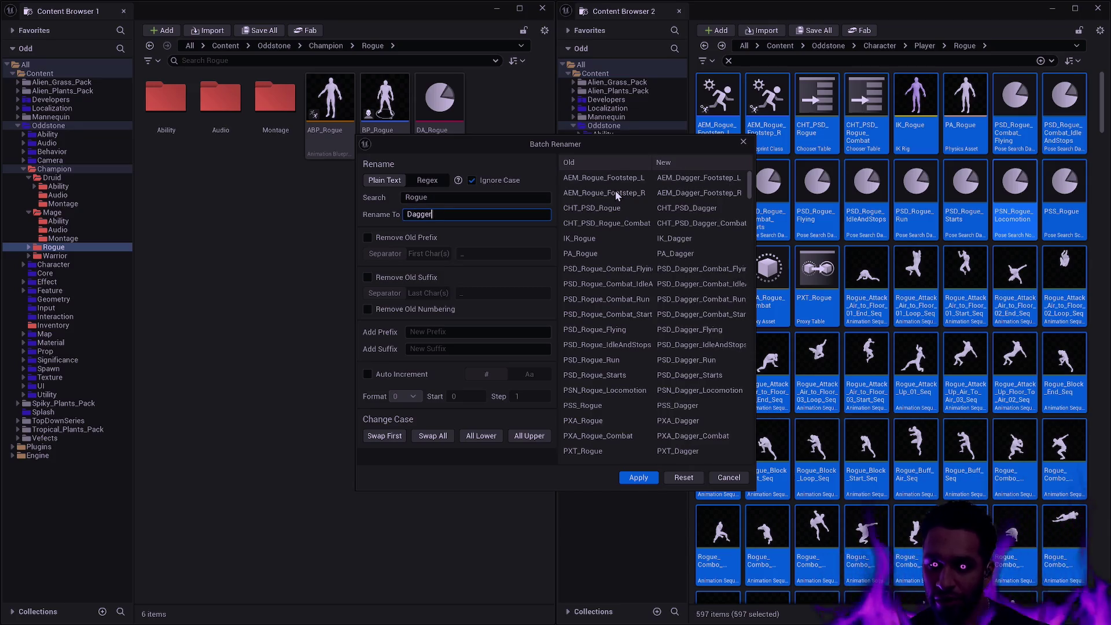
click(639, 478)
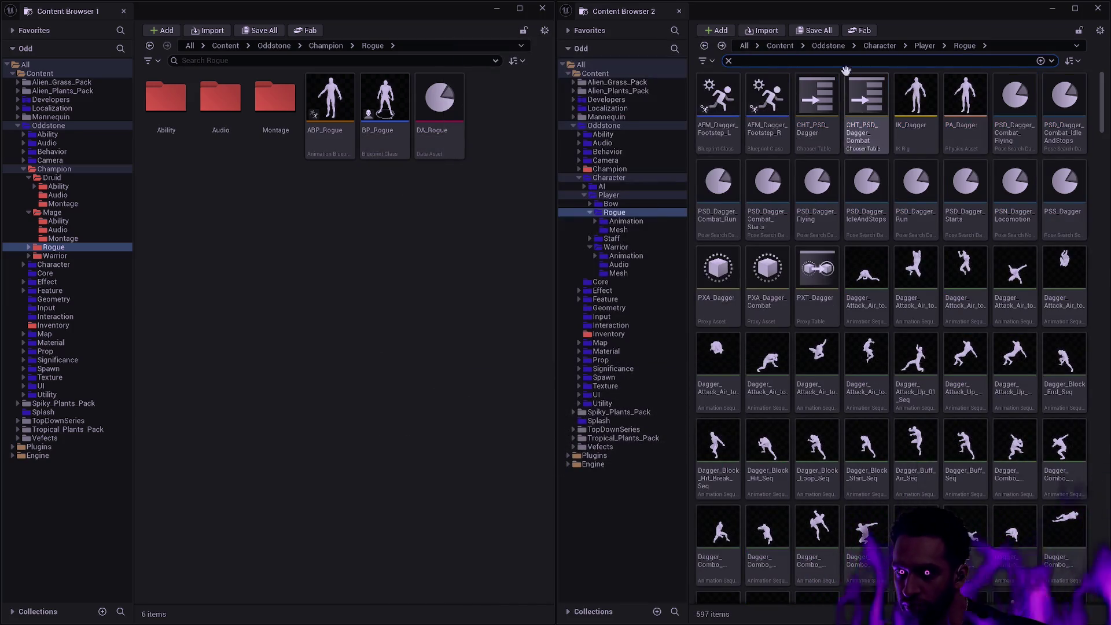
click(729, 61)
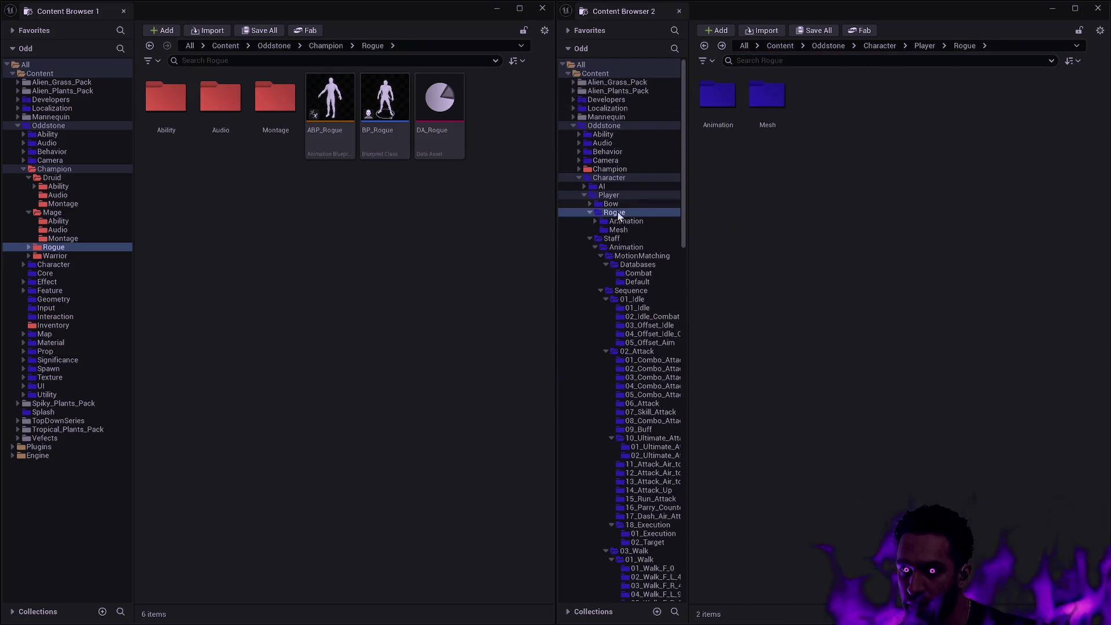
Rename the Rogue player folder to Dagger.
click(609, 196)
click(767, 98)
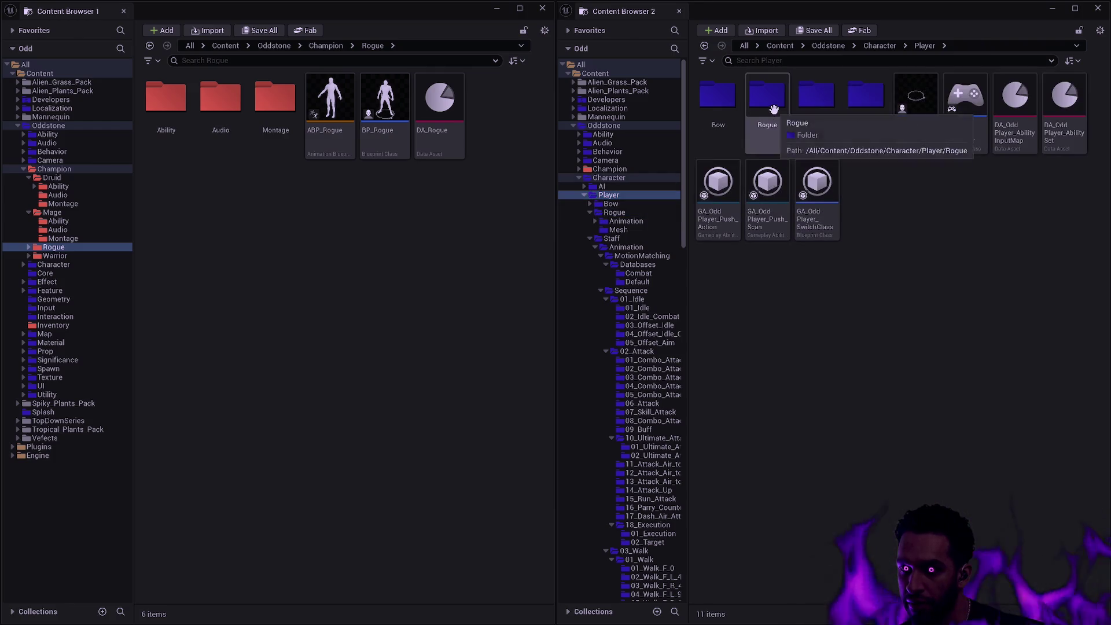
key(F2)
text(Dagger)
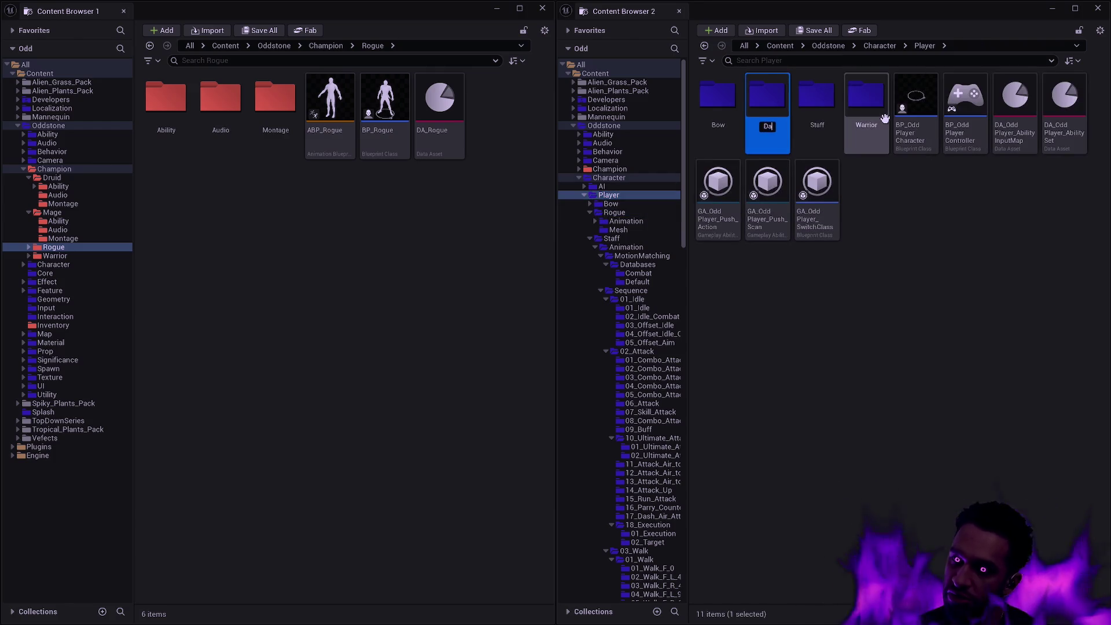
key(Return)
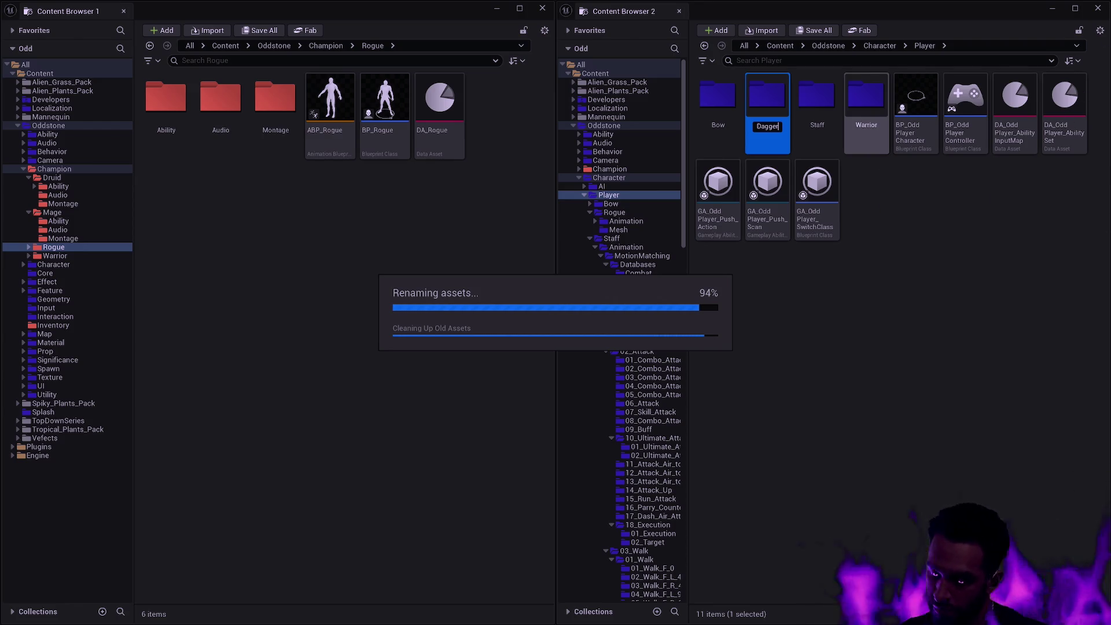
Collapse and re-expand the Player tree and show the Warrior player folder.
scroll(682, 379, up, 10)
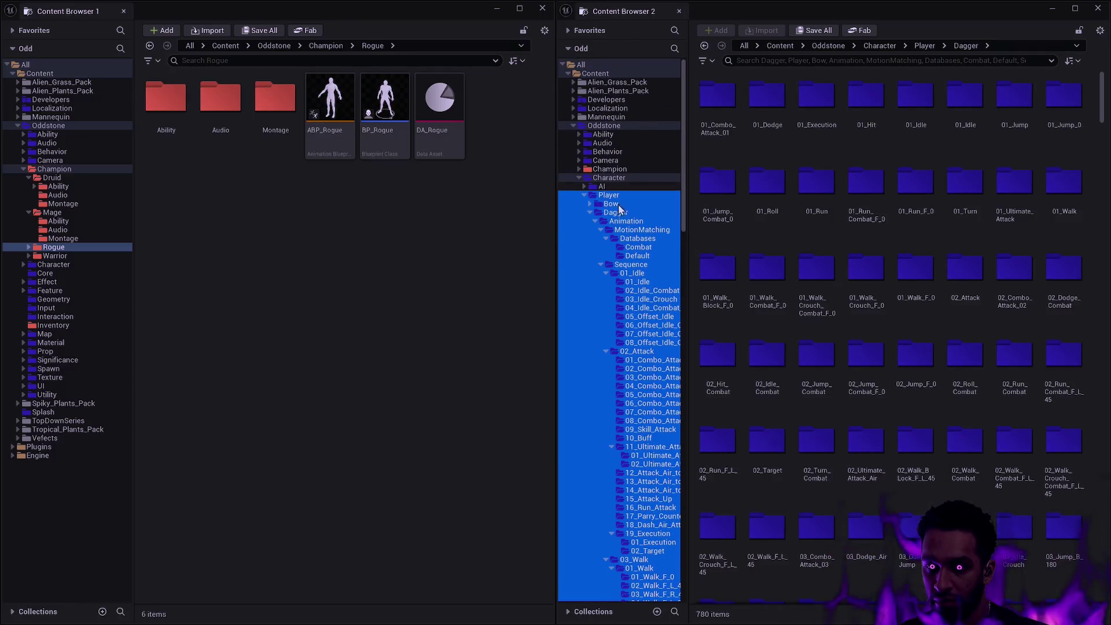
click(584, 196)
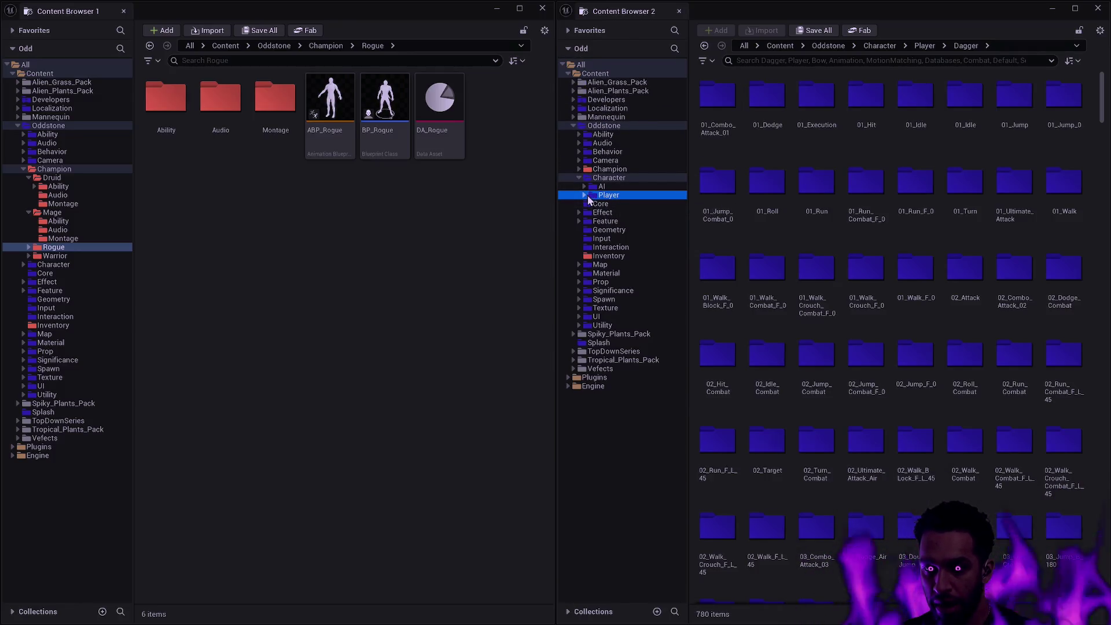
shift+click(584, 195)
click(587, 213)
click(613, 231)
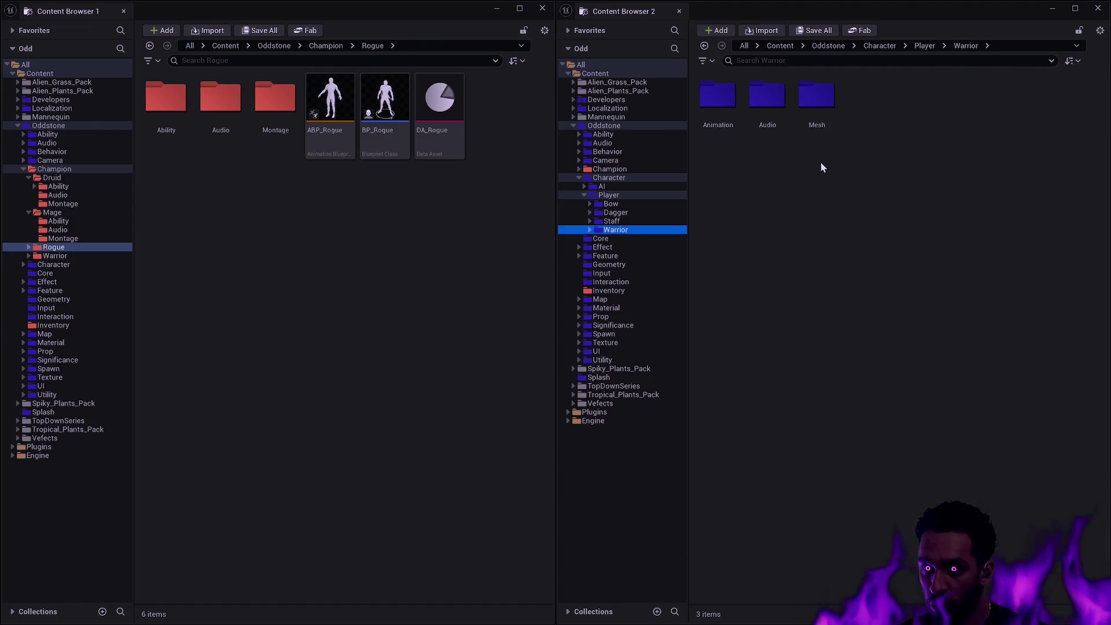
click(326, 49)
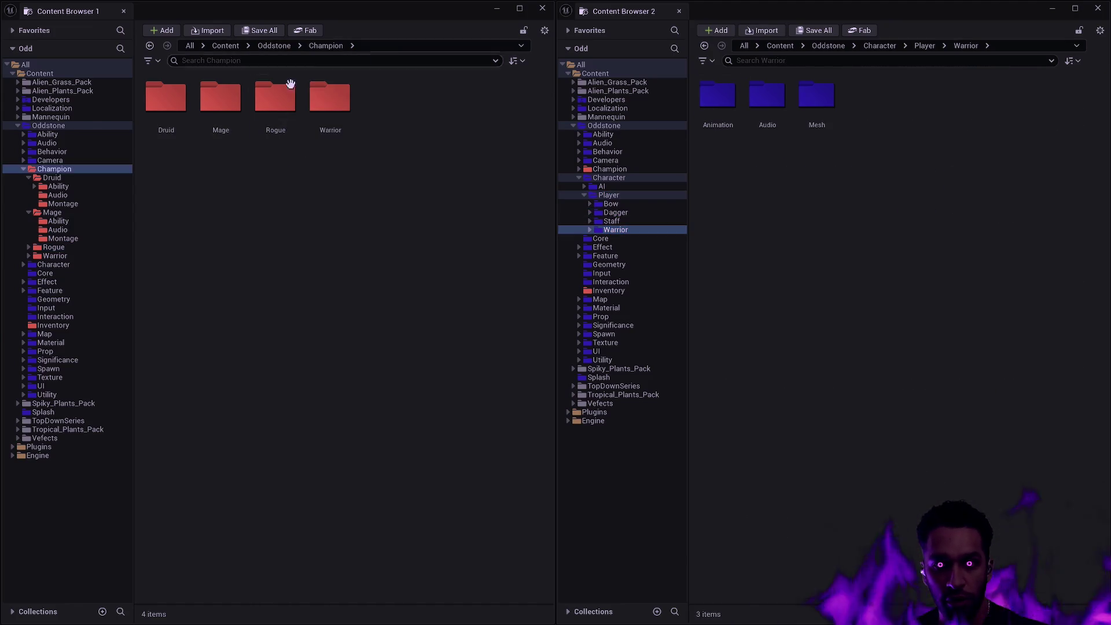
Create a red Montage folder inside Champion/Warrior.
double_click(330, 99)
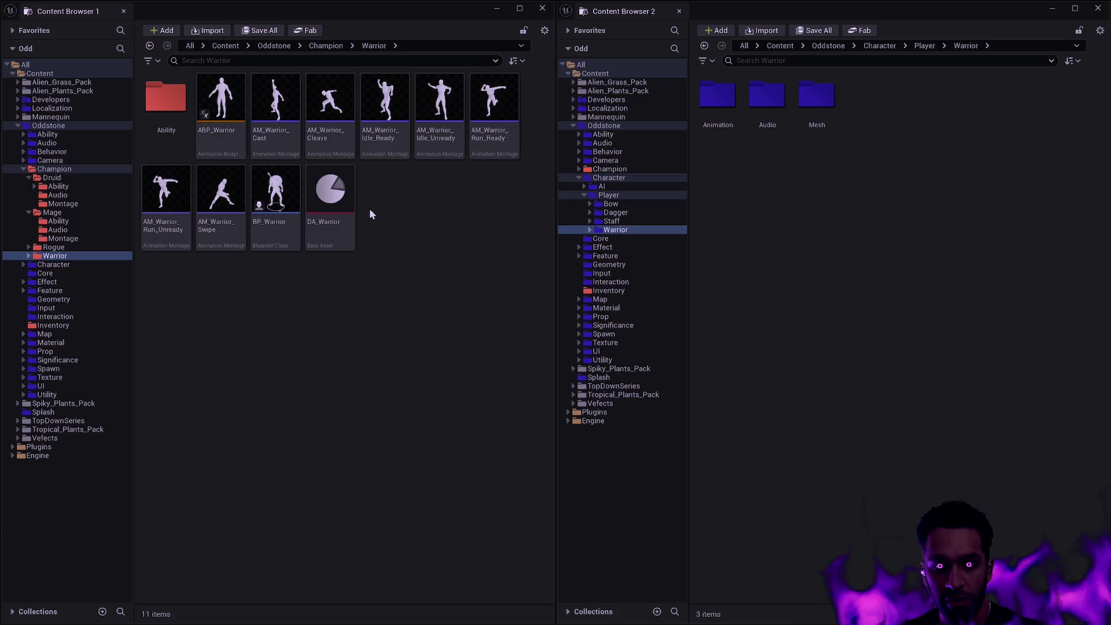
right_click(412, 204)
click(450, 248)
text(Montage)
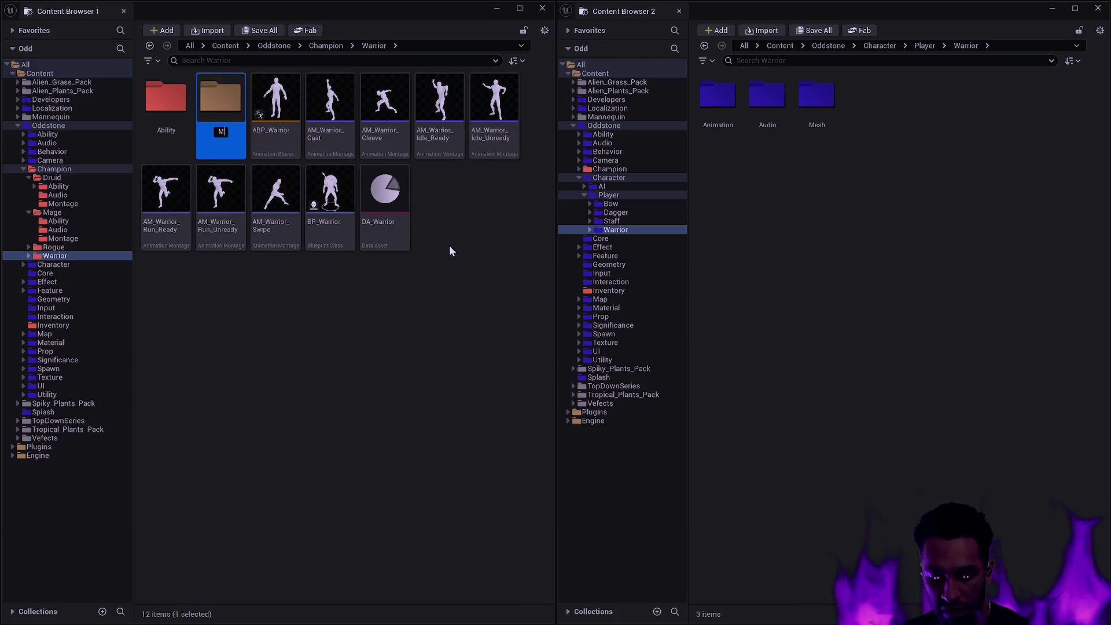
right_click(221, 104)
mouse_move(307, 214)
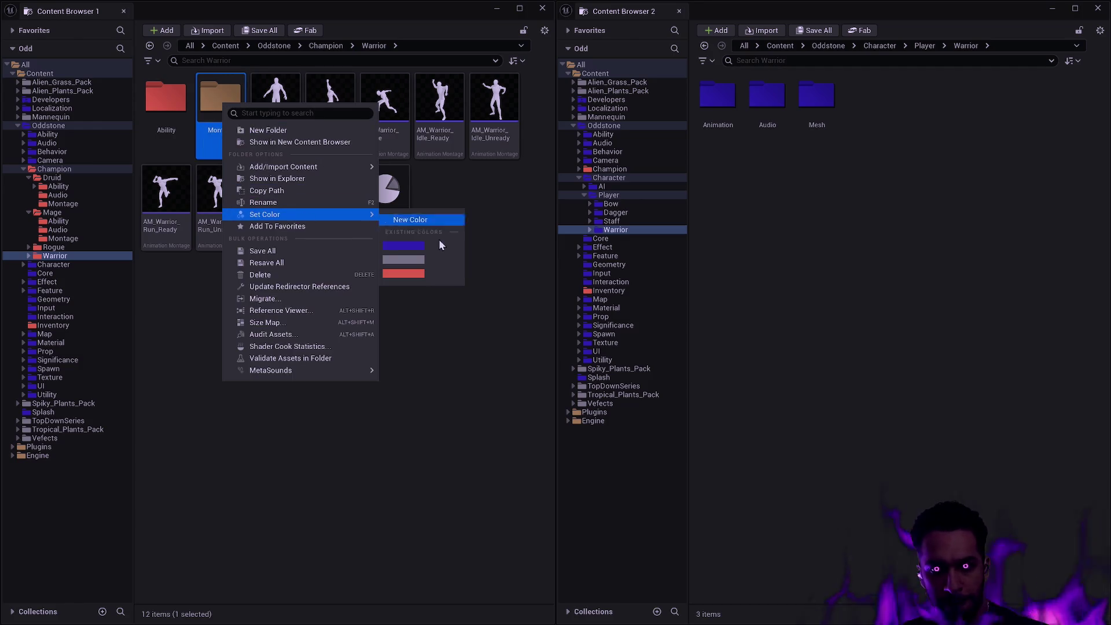
click(423, 273)
Move the seven AM_Warrior montages into the Montage folder.
click(330, 116)
shift+click(276, 191)
drag(329, 145, 218, 102)
click(269, 125)
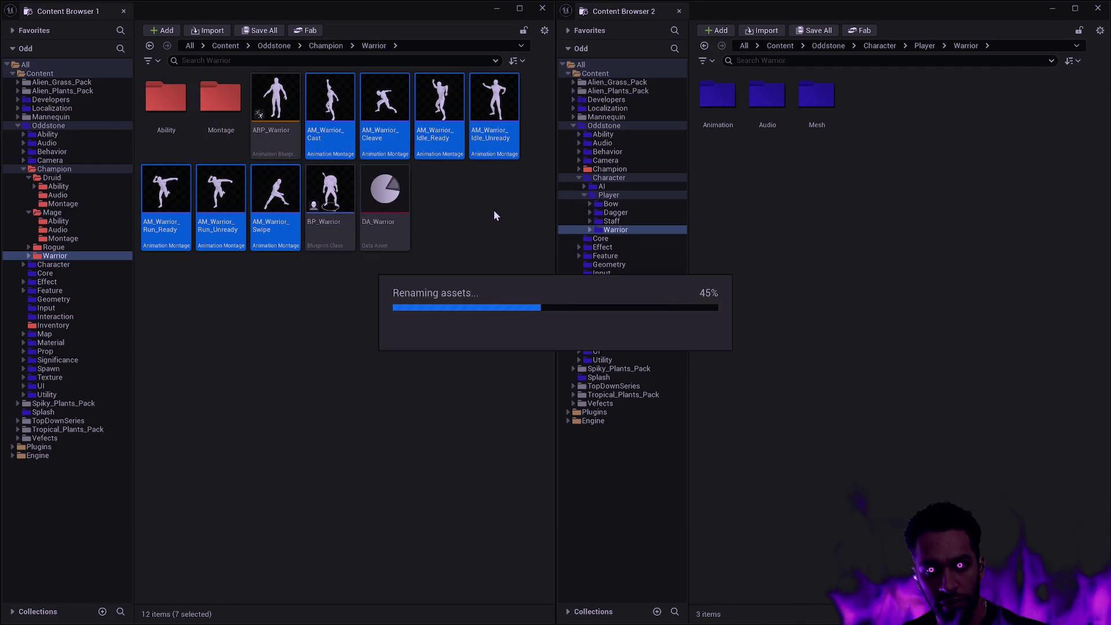
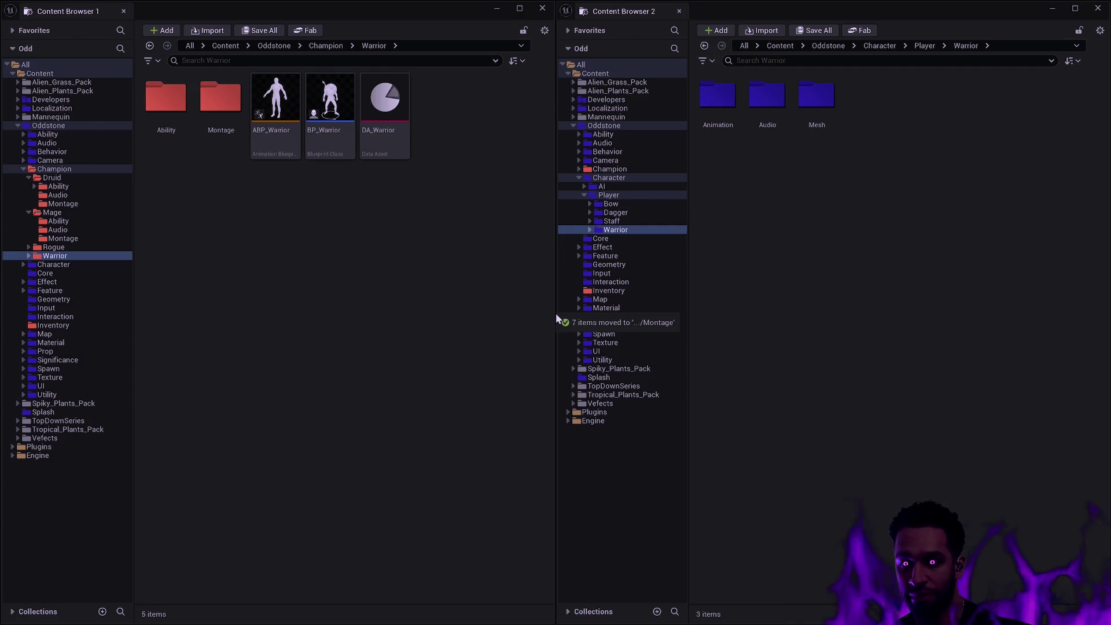
Open the Warrior folder's add-asset context menu in the Content Browser, then dismiss it.
right_click(425, 273)
click(761, 254)
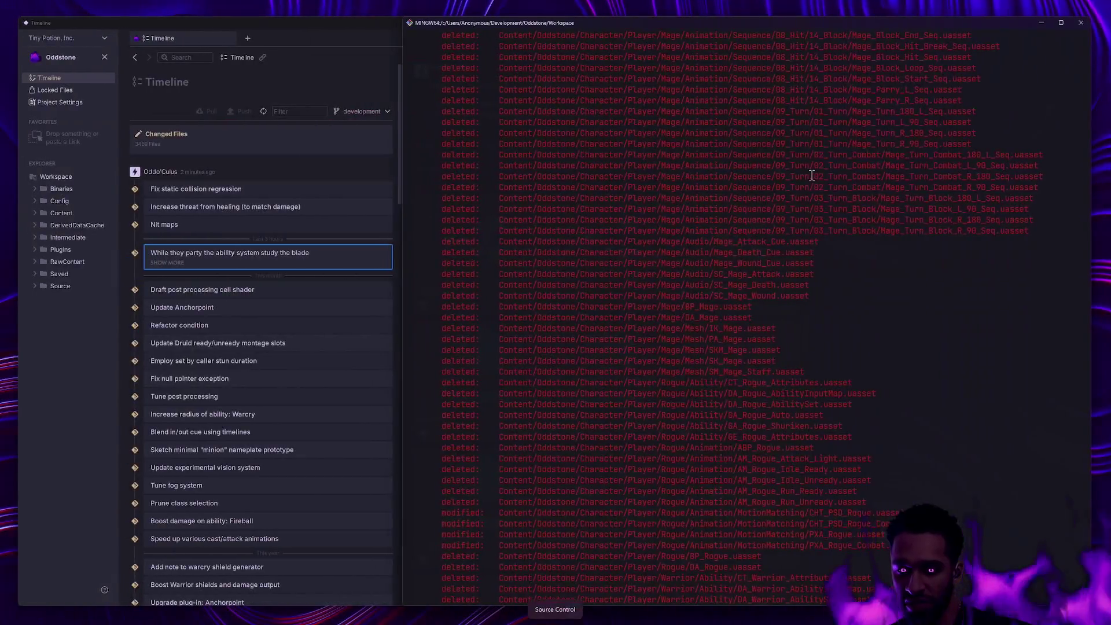
In freehand mode, draw a large purple oval with a smaller oval inside it.
key(d)
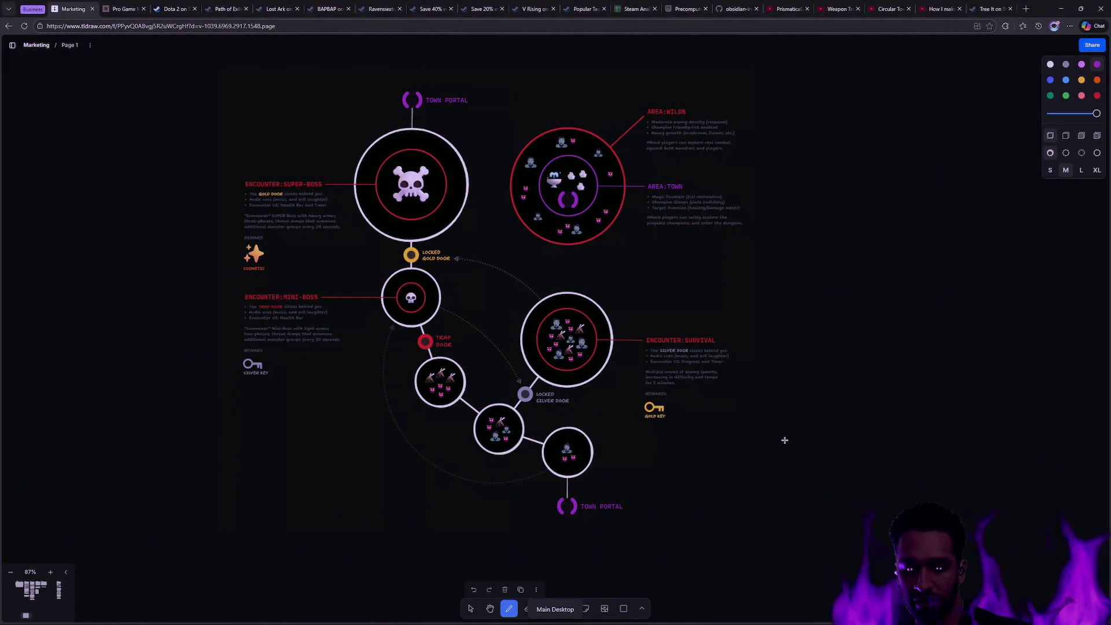
drag(908, 389, 524, 384)
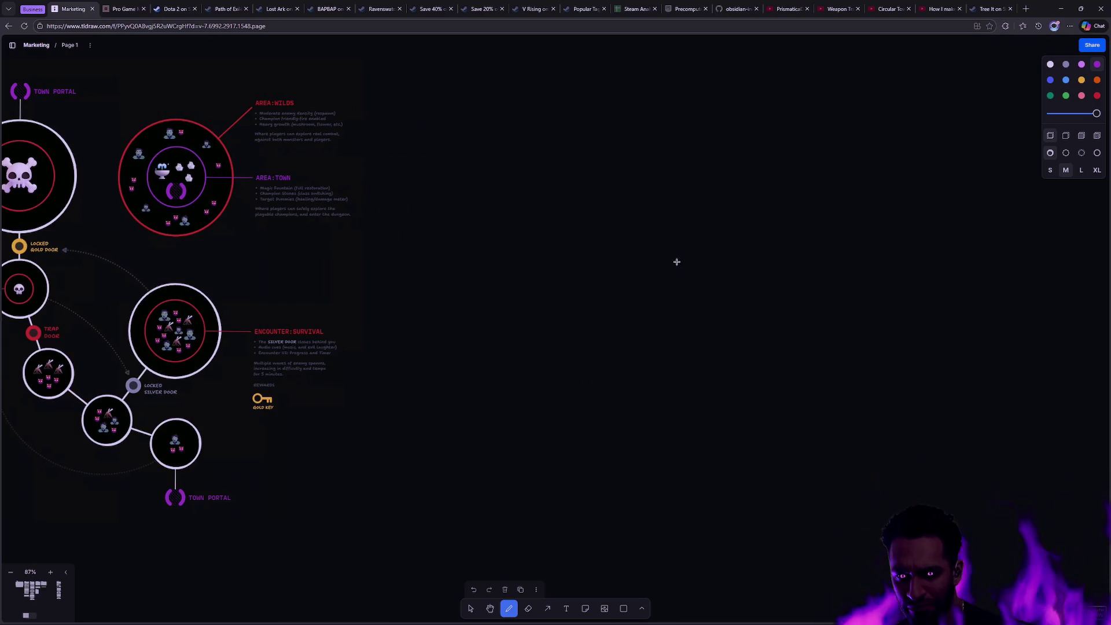
mouse_move(694, 192)
mouse_down()
mouse_move(660, 191)
mouse_move(570, 328)
mouse_move(871, 272)
mouse_move(688, 193)
mouse_up()
key(ctrl+z)
mouse_move(757, 188)
mouse_down()
mouse_move(514, 325)
mouse_move(779, 384)
mouse_move(750, 186)
mouse_up()
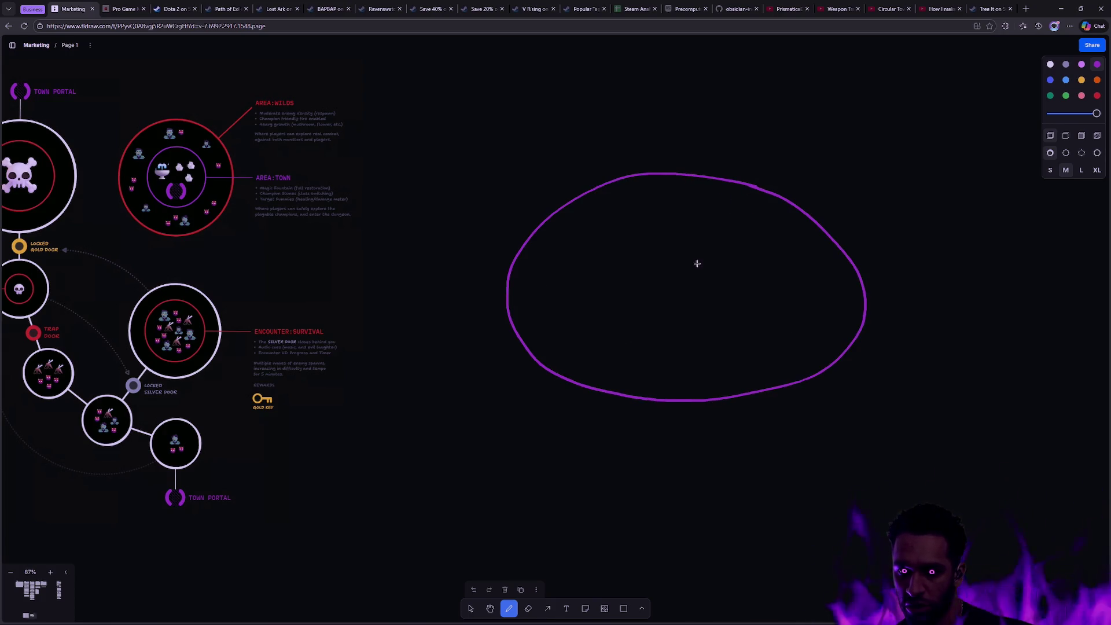
mouse_move(664, 254)
mouse_down()
mouse_move(637, 291)
mouse_move(702, 290)
mouse_move(660, 255)
mouse_up()
key(ctrl+z)
mouse_move(717, 234)
mouse_down()
mouse_move(665, 225)
mouse_move(597, 298)
mouse_move(727, 320)
mouse_move(724, 242)
mouse_up()
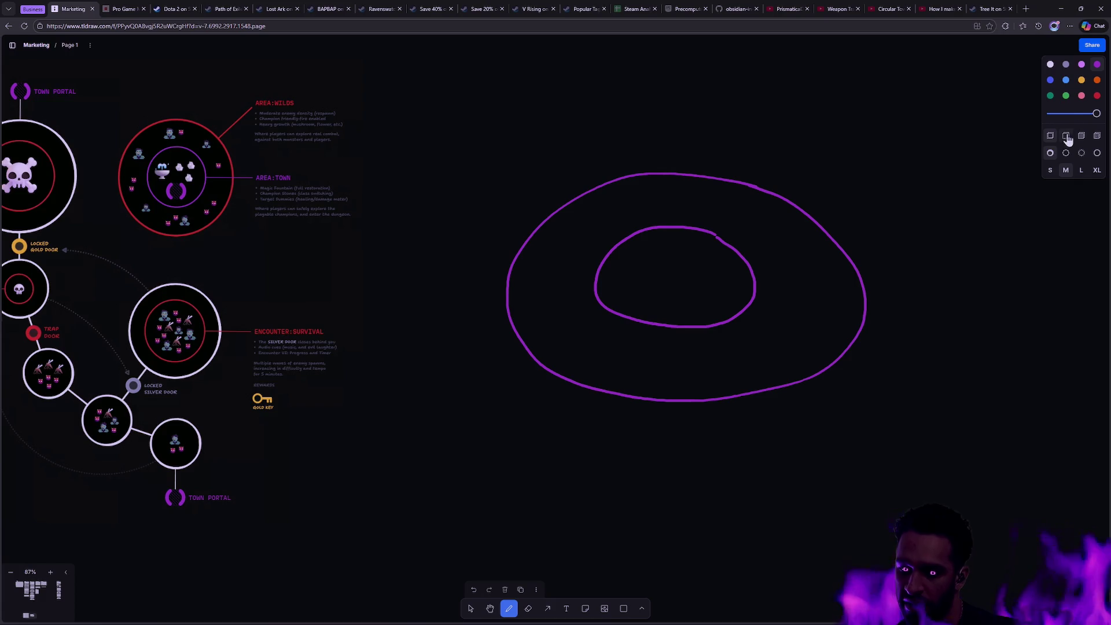
Switch to red and sketch a horned figure with two eyes and raised, curled arms.
click(1098, 95)
mouse_move(634, 308)
mouse_down()
mouse_move(647, 240)
mouse_move(649, 254)
mouse_move(689, 249)
mouse_move(705, 320)
mouse_up()
click(657, 279)
click(679, 280)
mouse_move(636, 305)
mouse_down()
mouse_move(618, 266)
mouse_move(638, 216)
mouse_move(615, 205)
mouse_move(598, 207)
mouse_move(608, 296)
mouse_up()
mouse_move(709, 314)
mouse_down()
mouse_move(734, 215)
mouse_move(758, 213)
mouse_move(742, 309)
mouse_up()
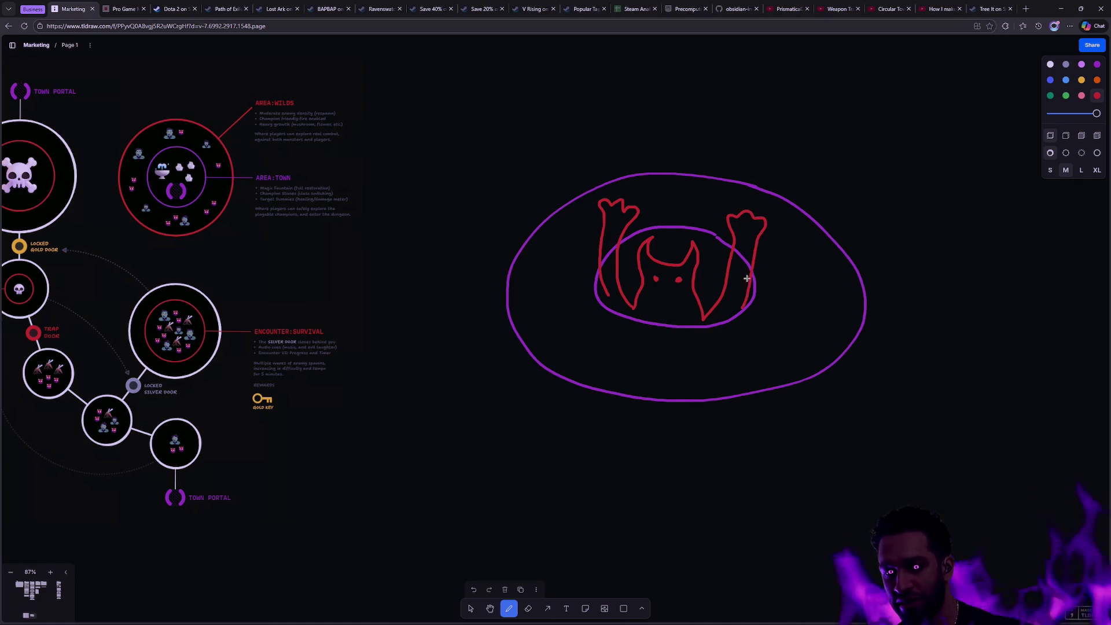
Try extra red lines and arcs inside the oval, then undo them.
drag(721, 341, 769, 339)
drag(718, 364, 773, 372)
key(ctrl+z)
key(ctrl+z)
mouse_move(579, 297)
mouse_down()
mouse_move(614, 320)
mouse_move(606, 342)
mouse_up()
key(ctrl+z)
key(ctrl+z)
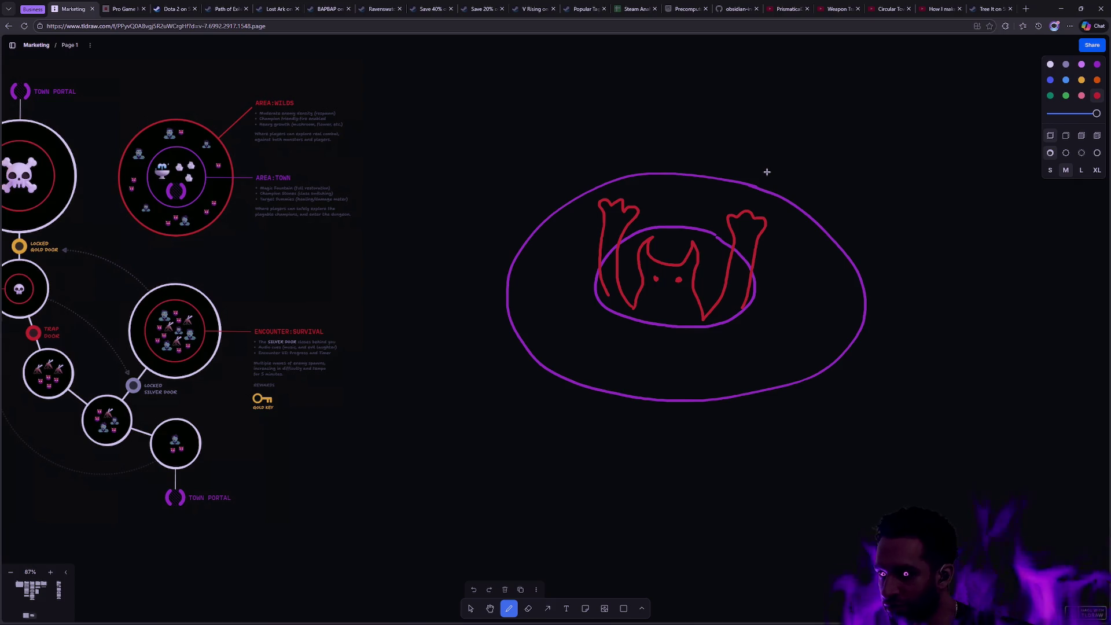
Add a red stroke above right of the oval, then focus the second Unreal Content Browser.
mouse_move(822, 132)
mouse_down()
mouse_move(791, 167)
mouse_move(812, 179)
mouse_up()
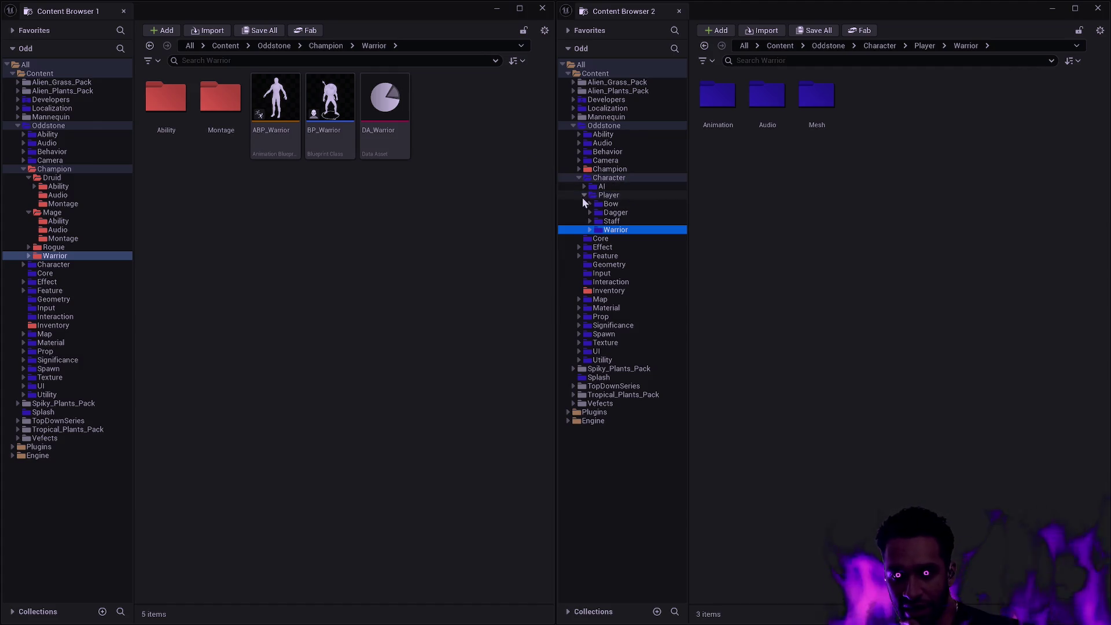
click(769, 203)
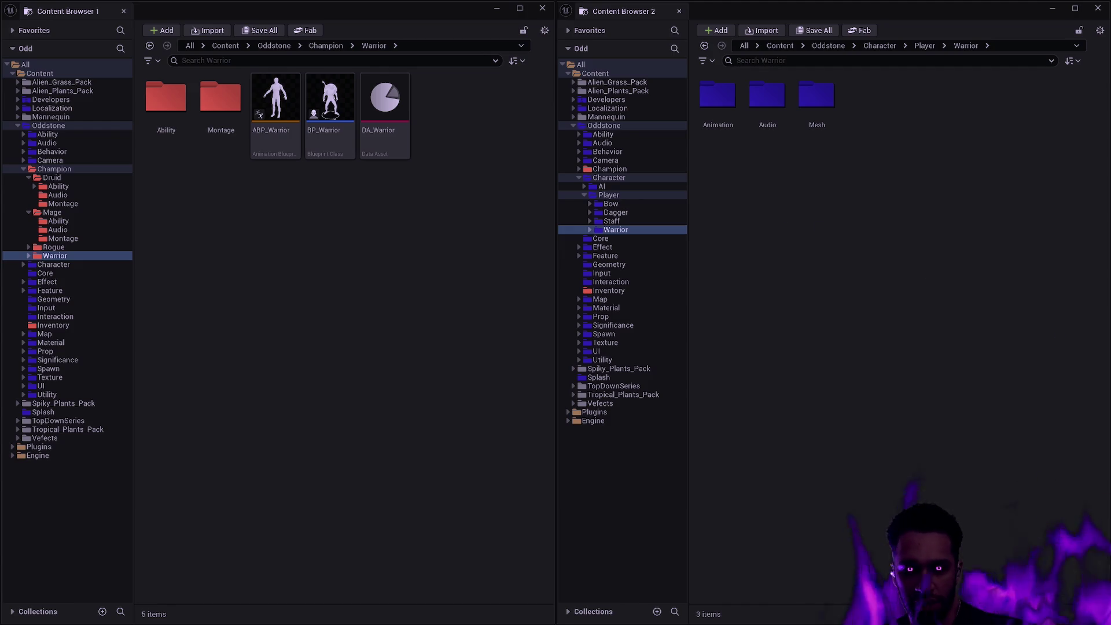
click(750, 106)
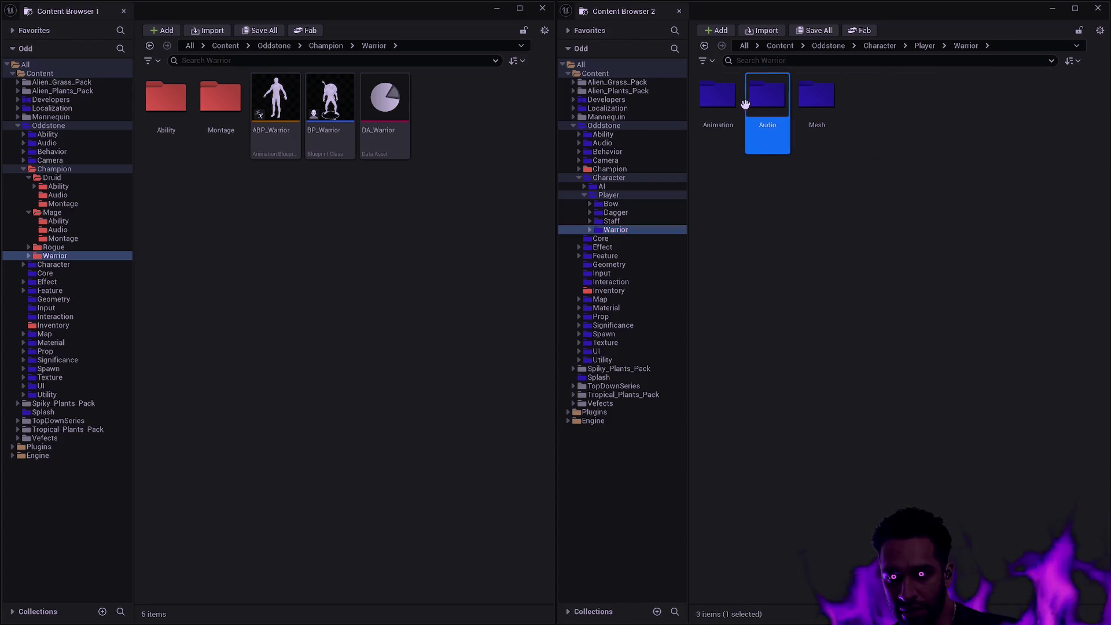
Check the Warrior Animation and Audio folders, then move Audio into Champion/Warrior.
double_click(718, 95)
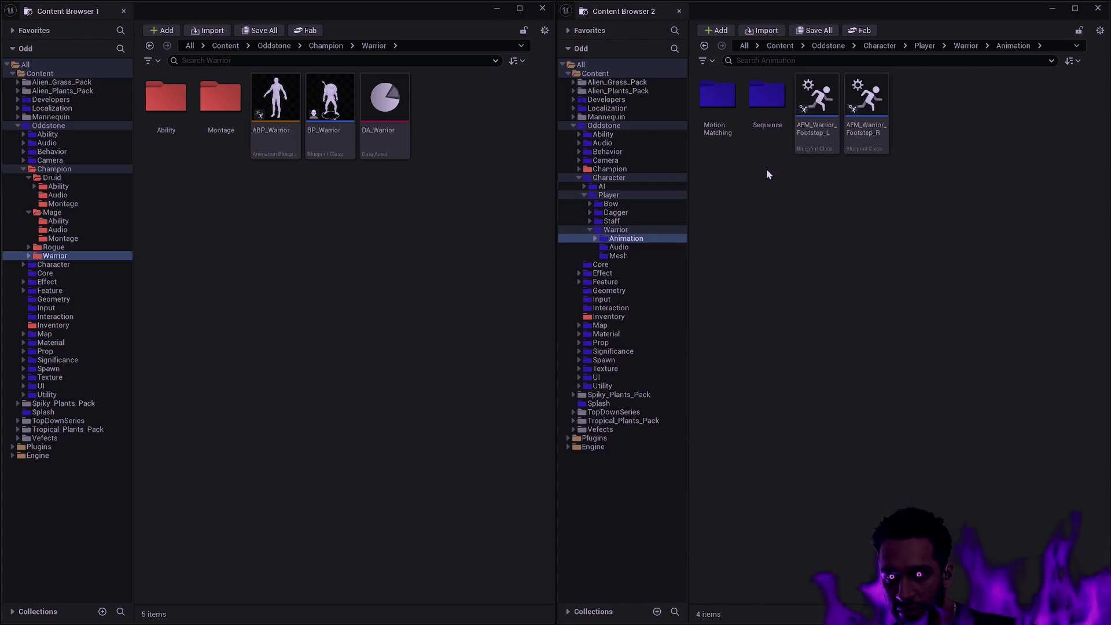
key(alt+Left)
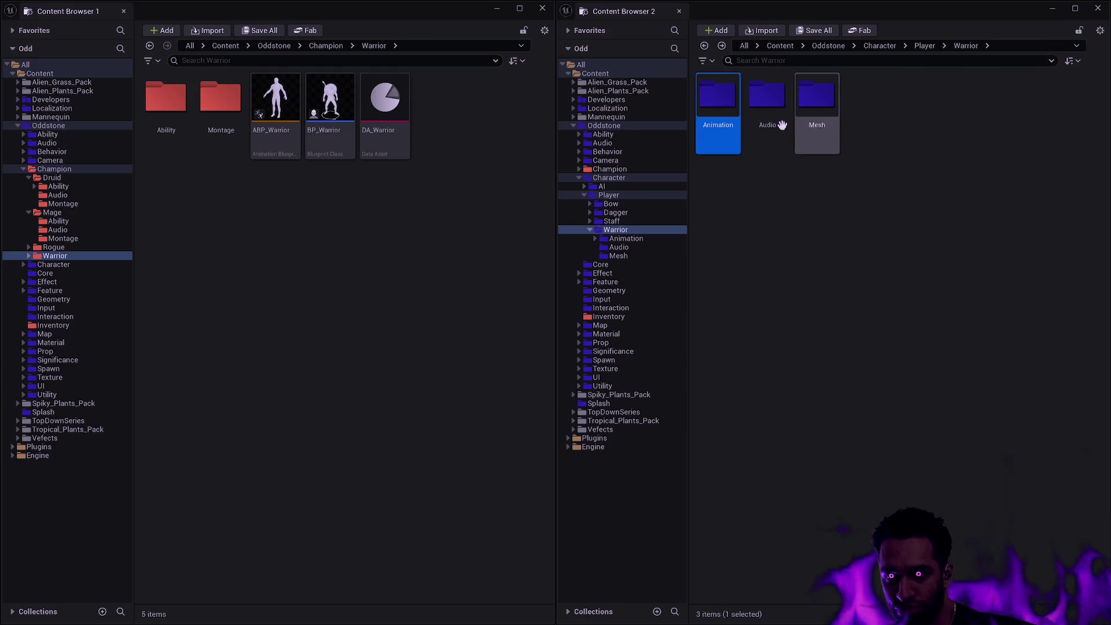
double_click(716, 98)
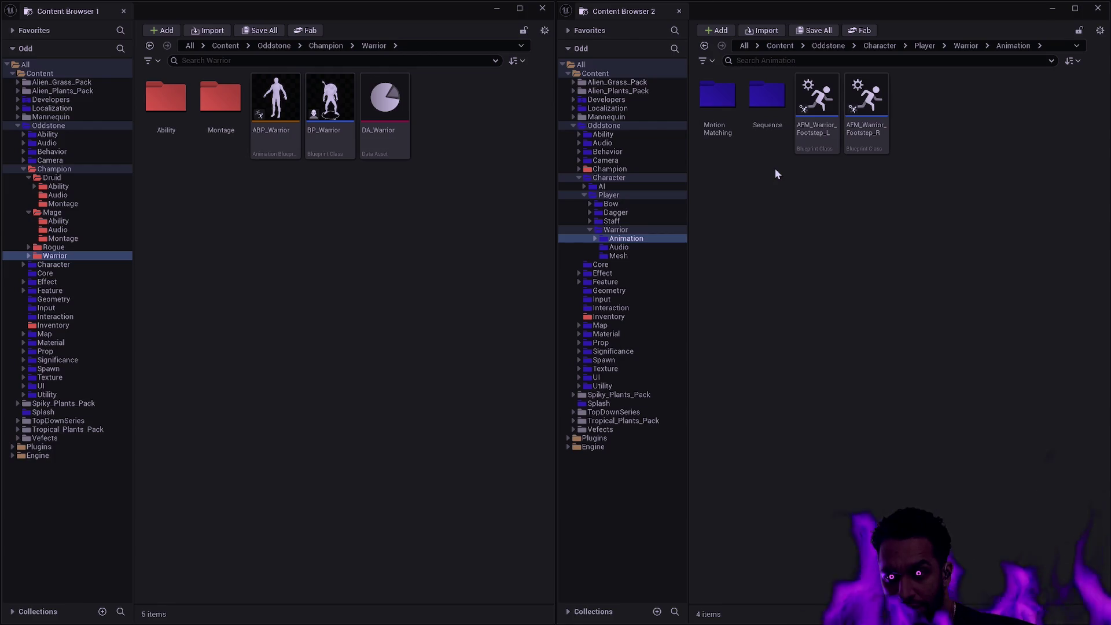
key(alt+Left)
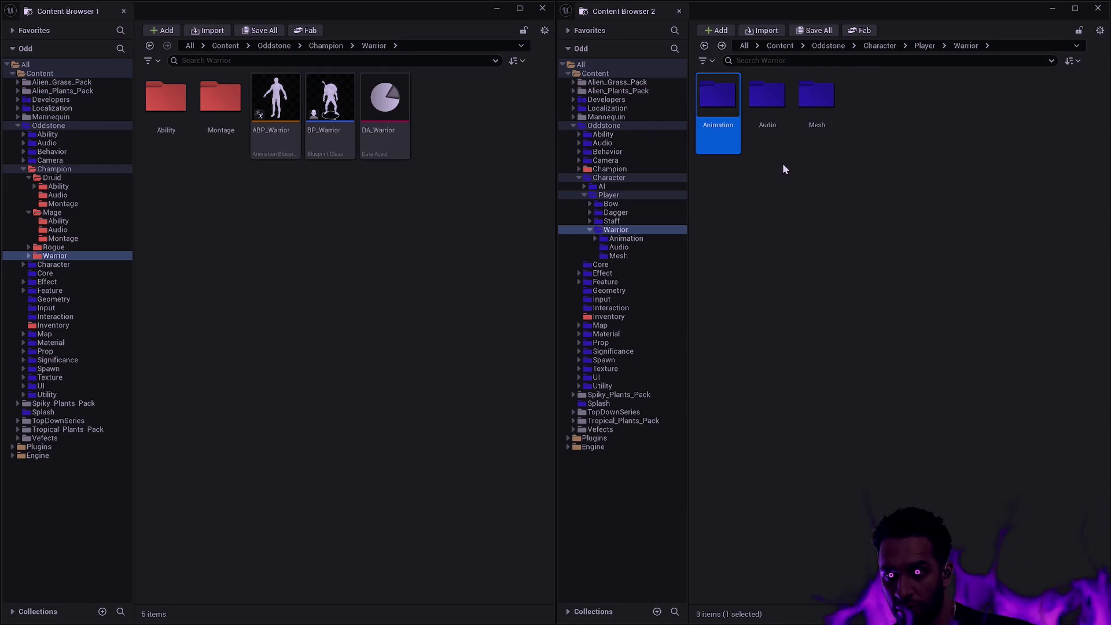
double_click(767, 99)
key(alt+Left)
drag(402, 213, 403, 214)
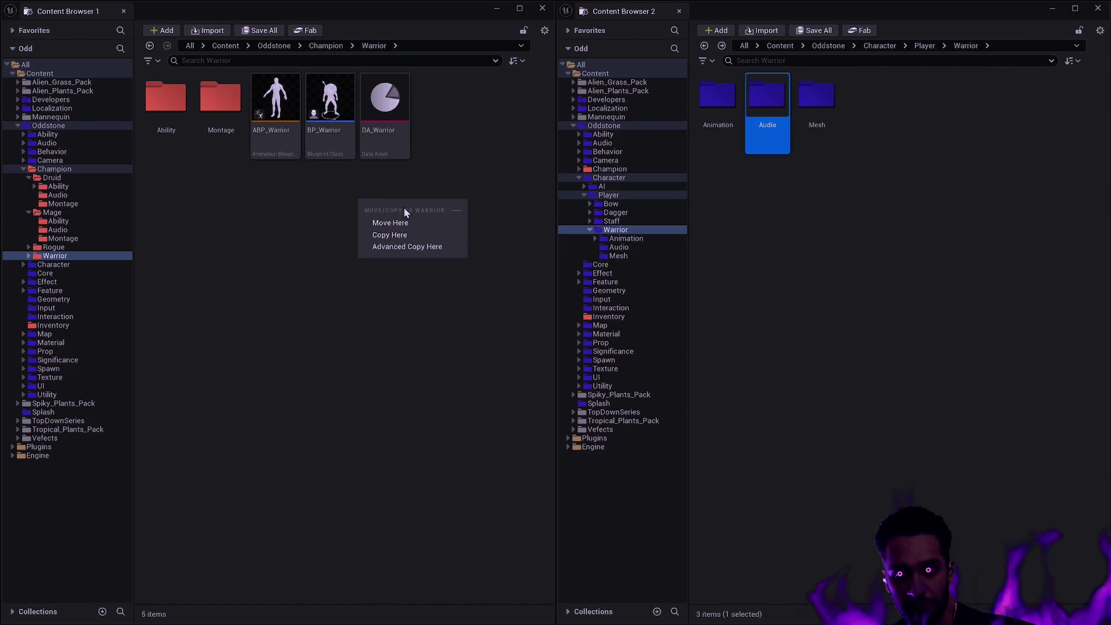
click(398, 225)
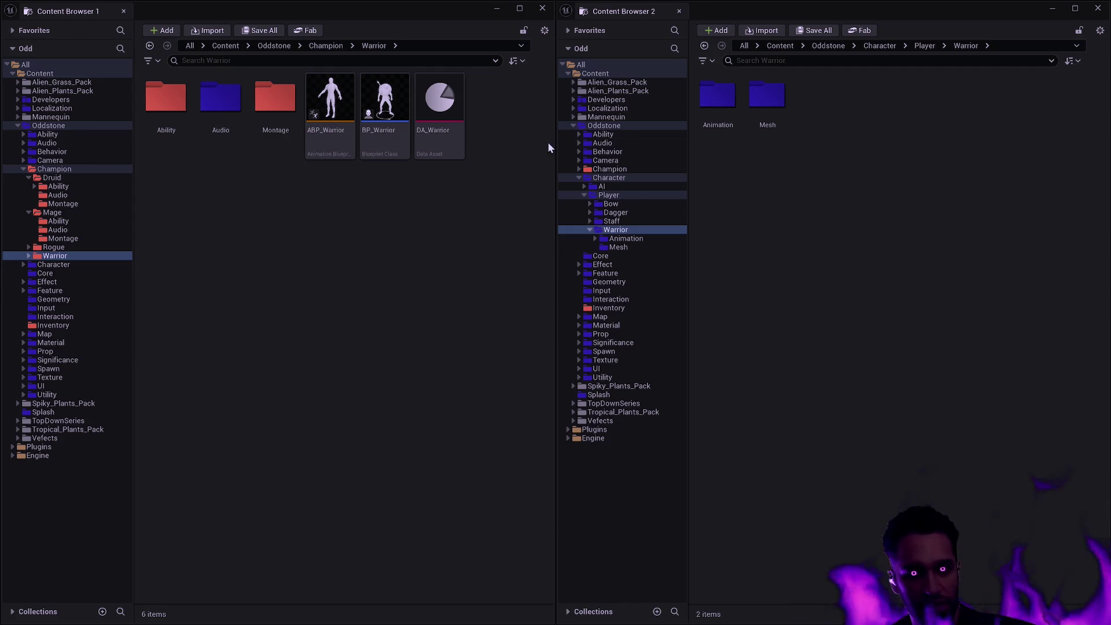
Set the Audio folder's colour to the existing red.
click(221, 99)
right_click(222, 107)
mouse_move(303, 219)
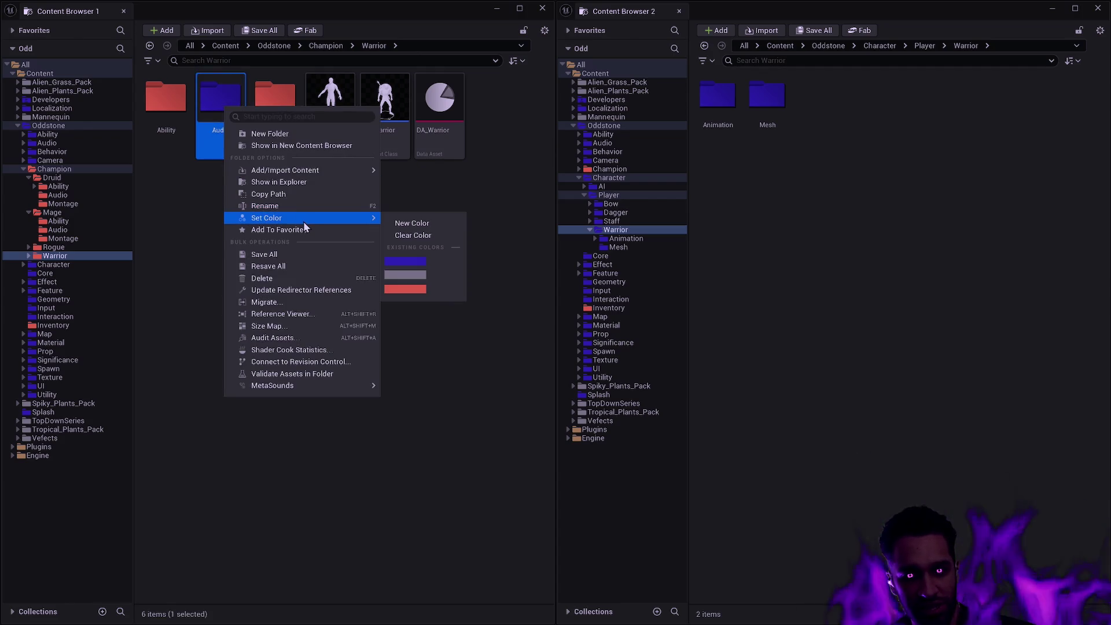
click(419, 289)
Open the red Audio folder to check its sound assets, then return to Warrior.
double_click(220, 98)
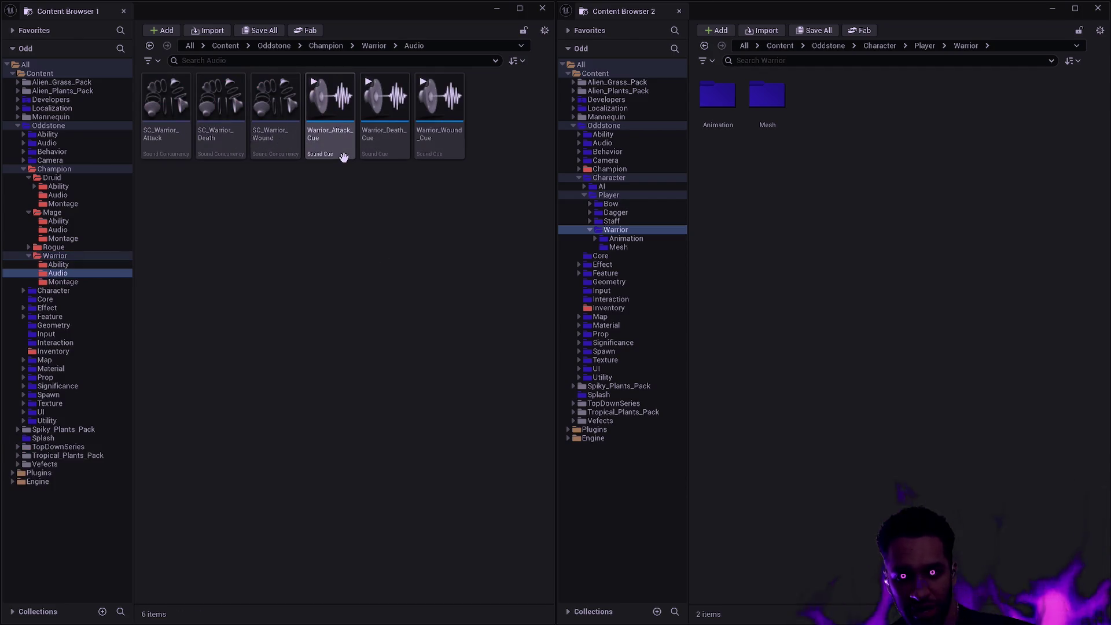
mouse_move(344, 157)
key(alt+Left)
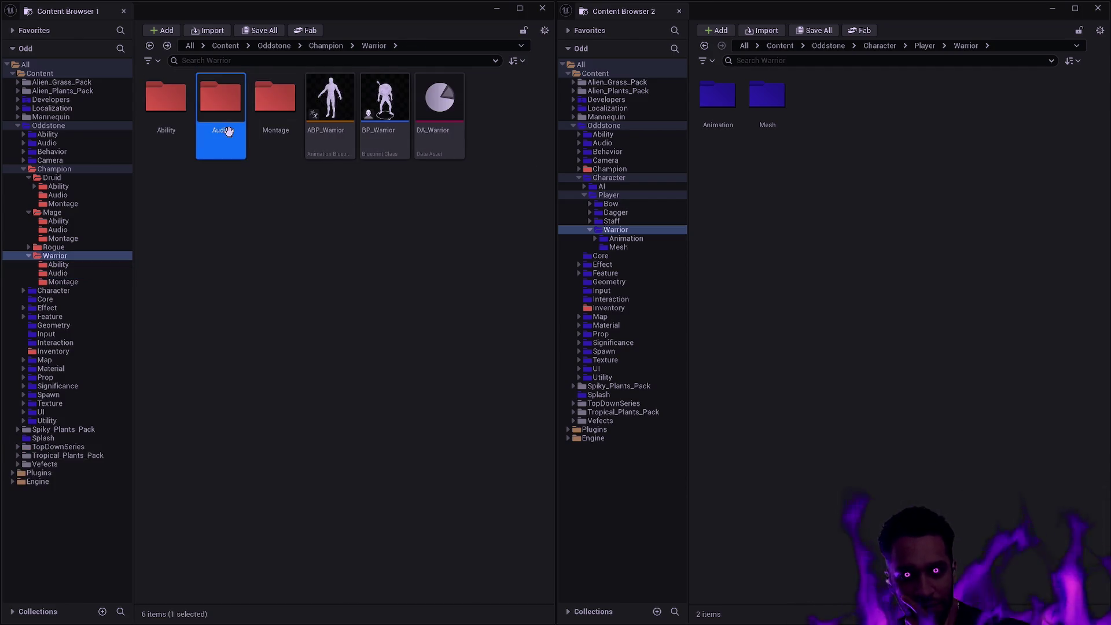
key(alt+Right)
key(alt+Left)
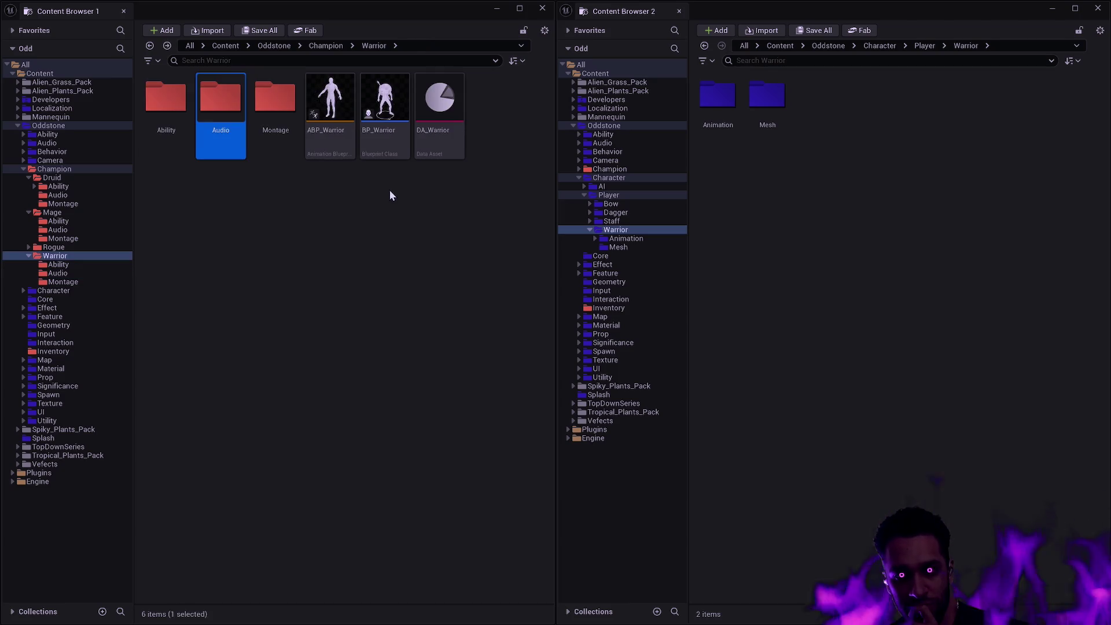
click(411, 203)
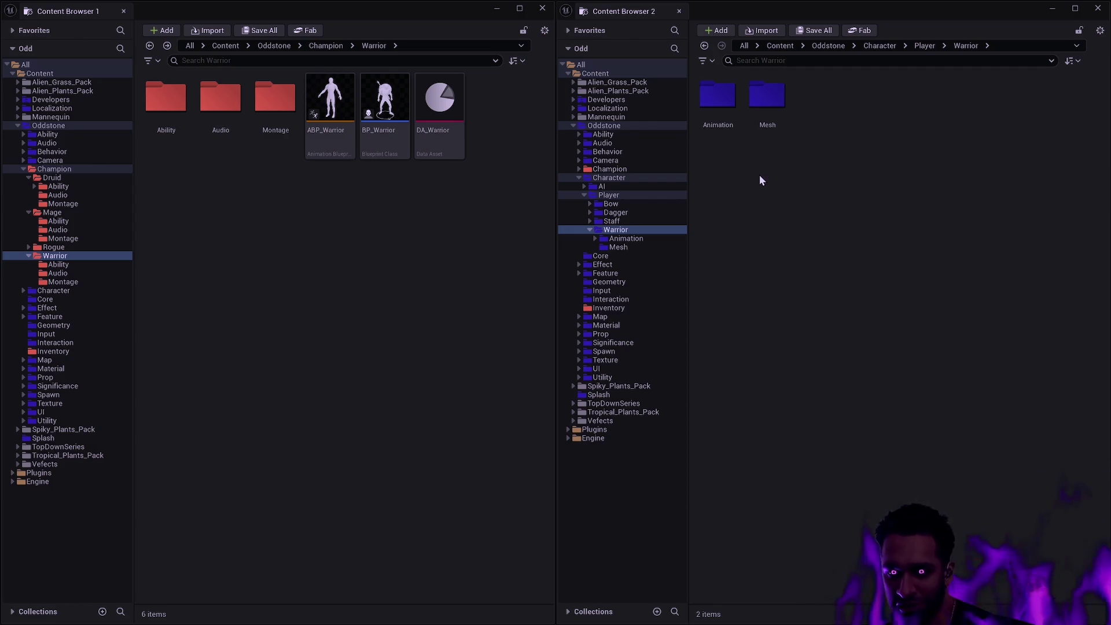
In Content Browser 2, go back to Player, reopen Warrior/Animation and select Motion Matching.
double_click(718, 97)
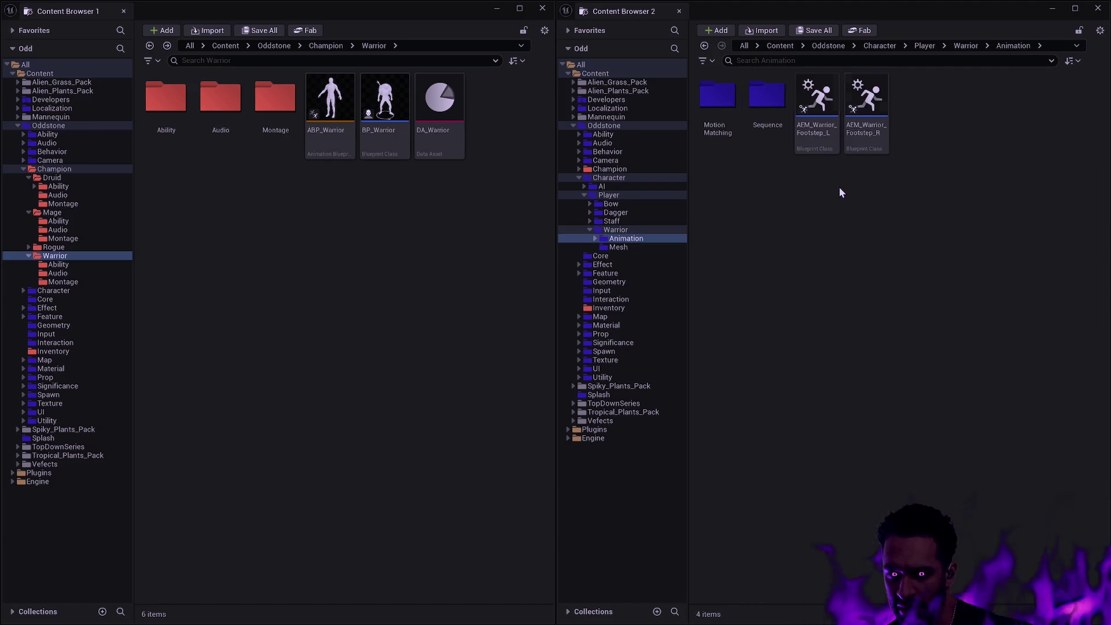
key(alt+Left)
click(883, 236)
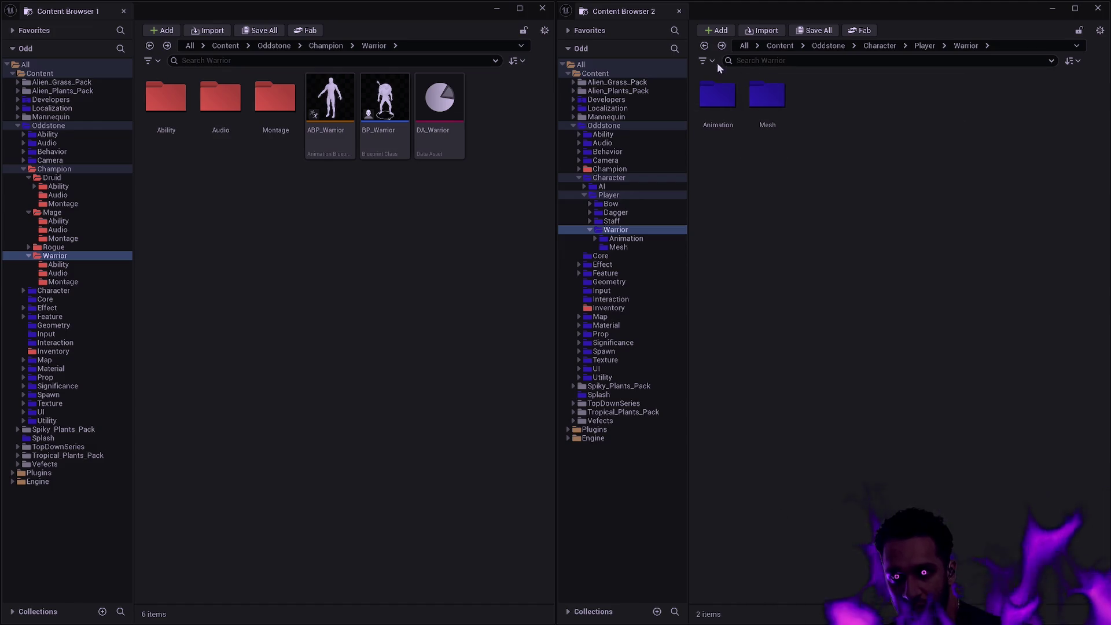
double_click(718, 110)
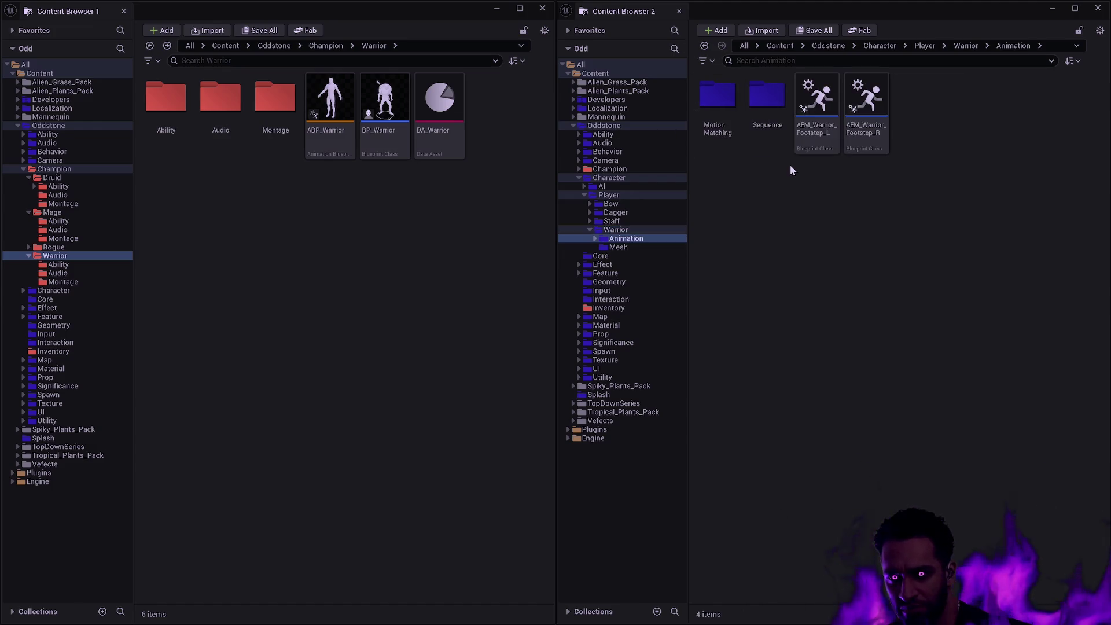
key(alt+Left)
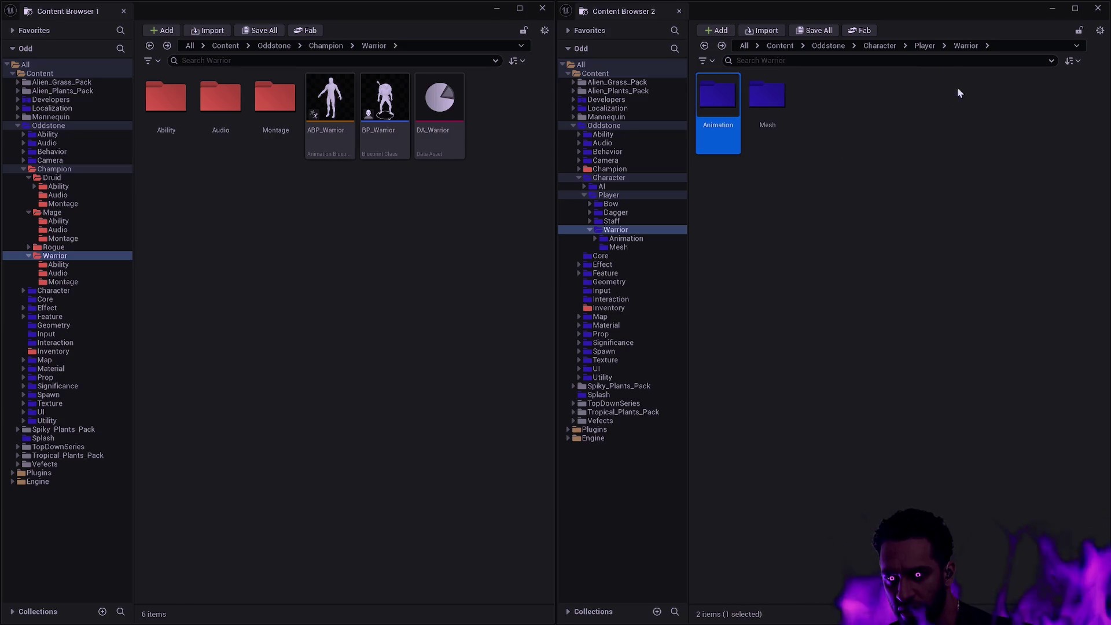
key(alt+Left)
click(866, 115)
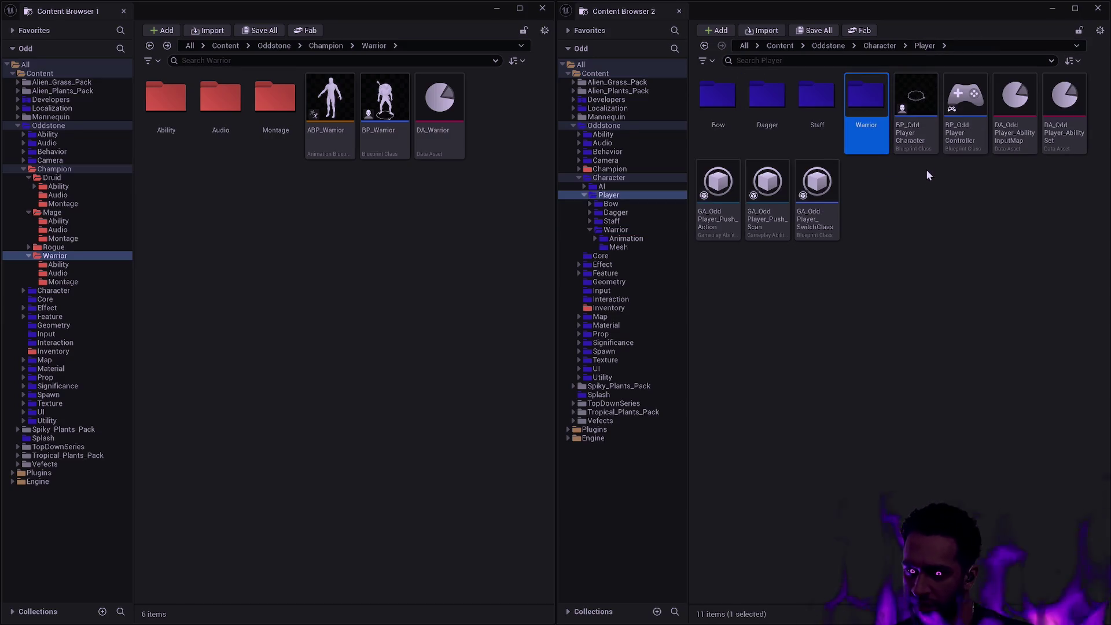
double_click(866, 133)
double_click(723, 113)
click(727, 130)
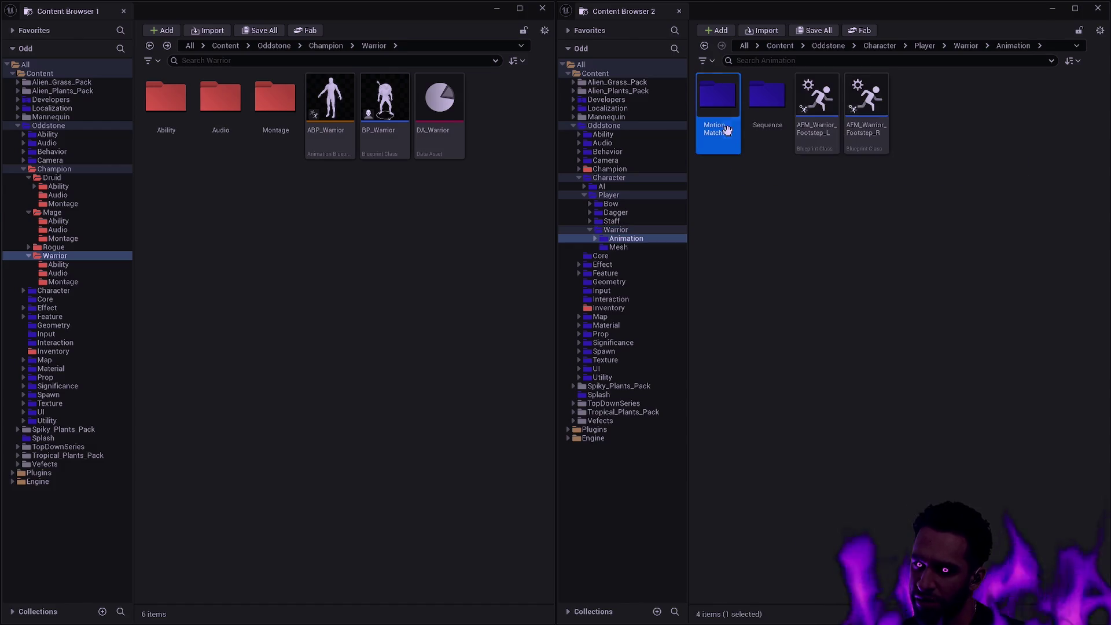
Flatten the Animation folder view, select all 383 assets, and open the Batch Renamer.
click(813, 60)
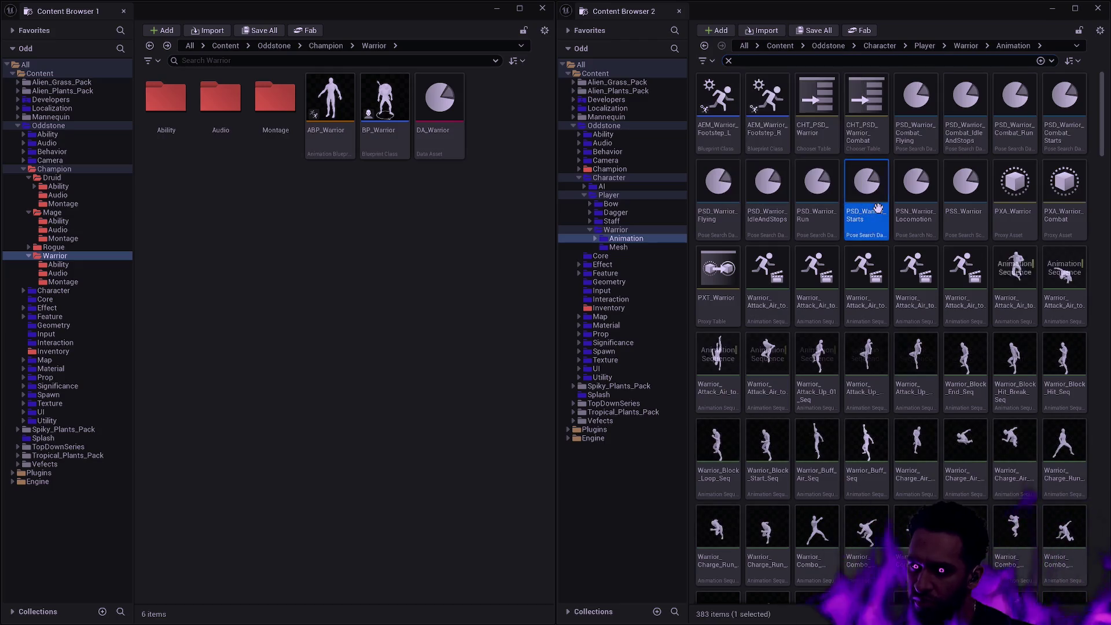
click(878, 208)
key(ctrl+a)
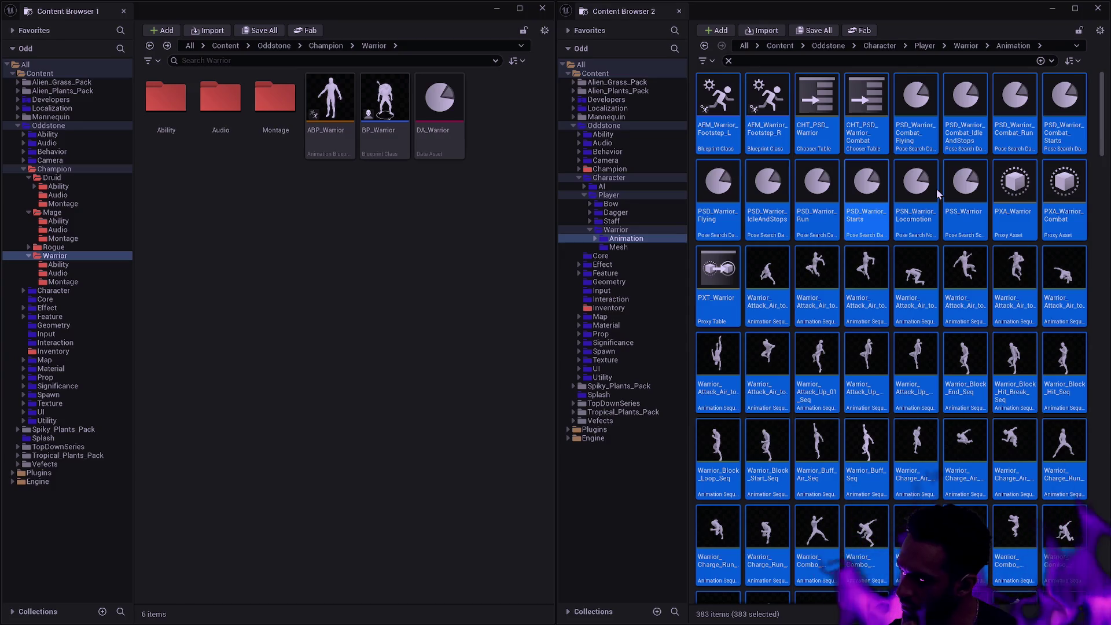
key(F2)
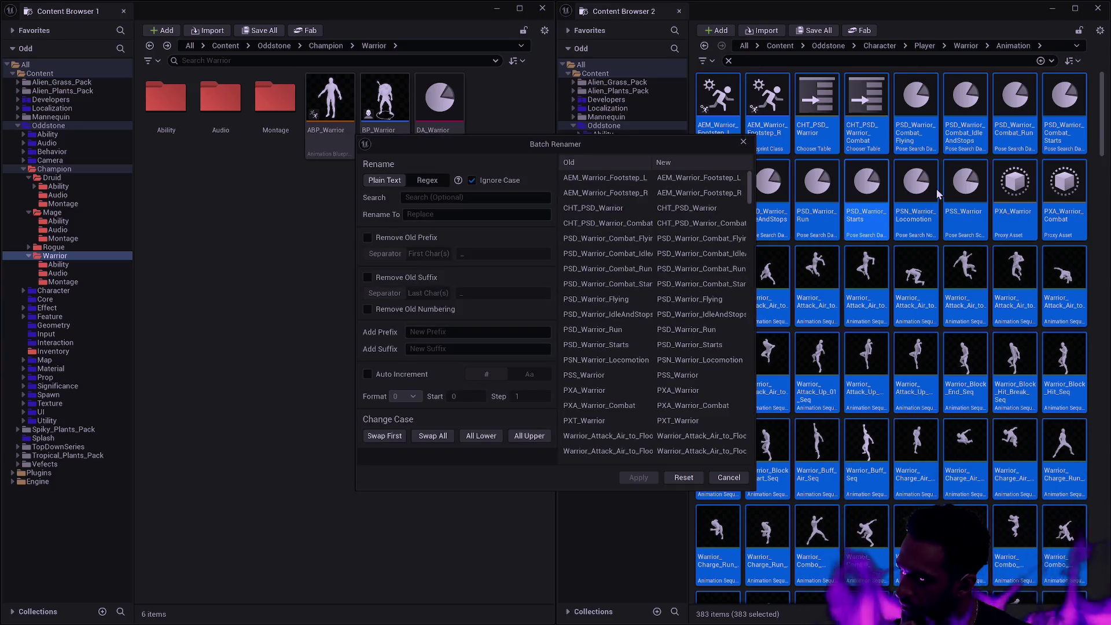